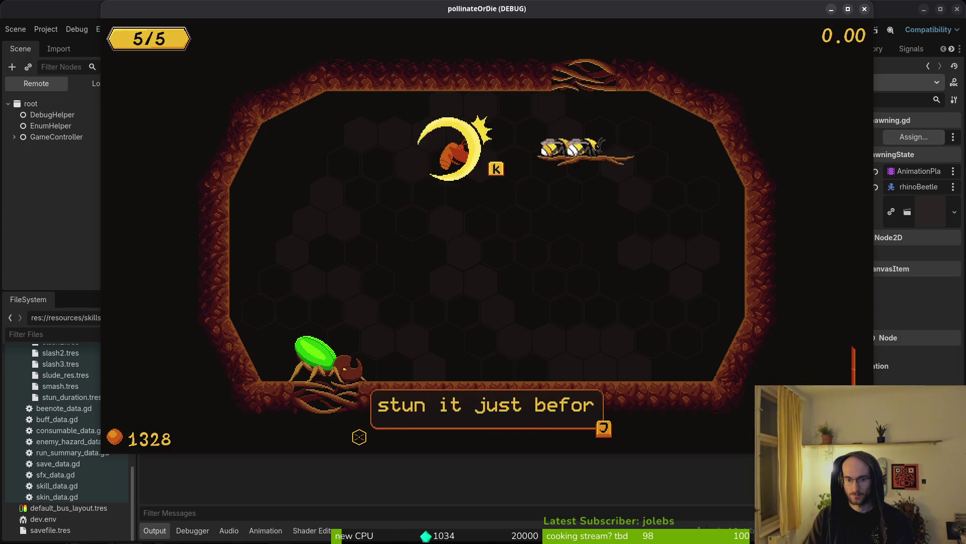
Turn on enemy state labels in the pause menu's debugging panel
key(Escape)
key(Down)
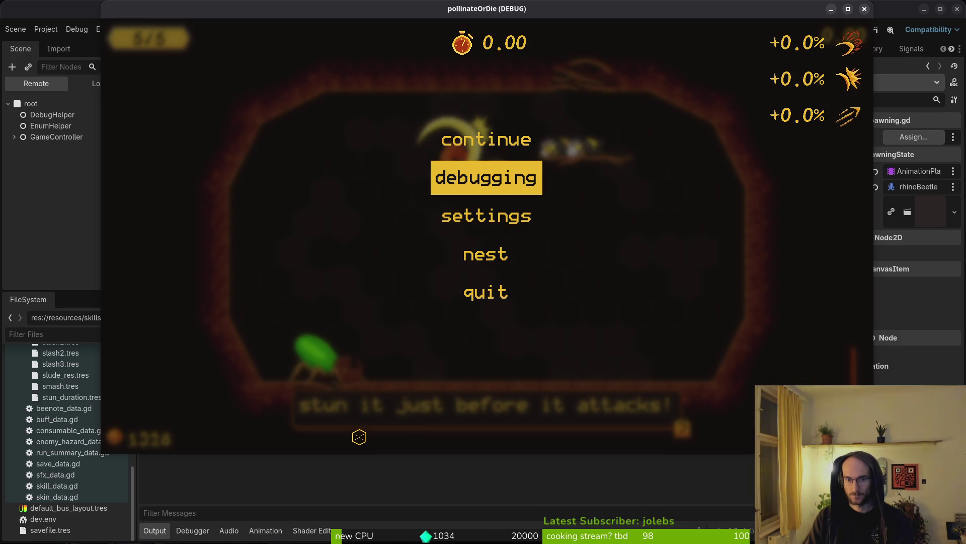
key(Escape)
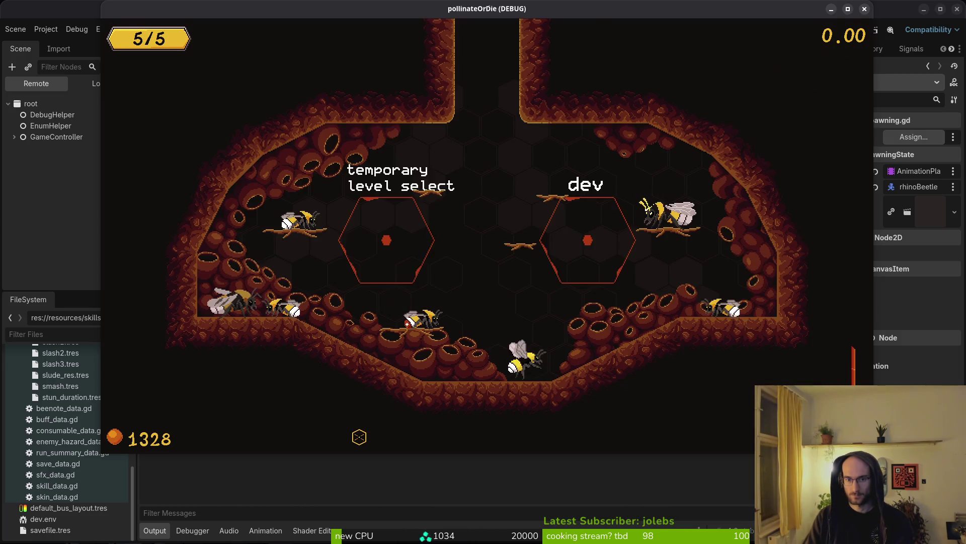
key(Escape)
key(Down)
key(Return)
key(Return)
key(Down)
key(Escape)
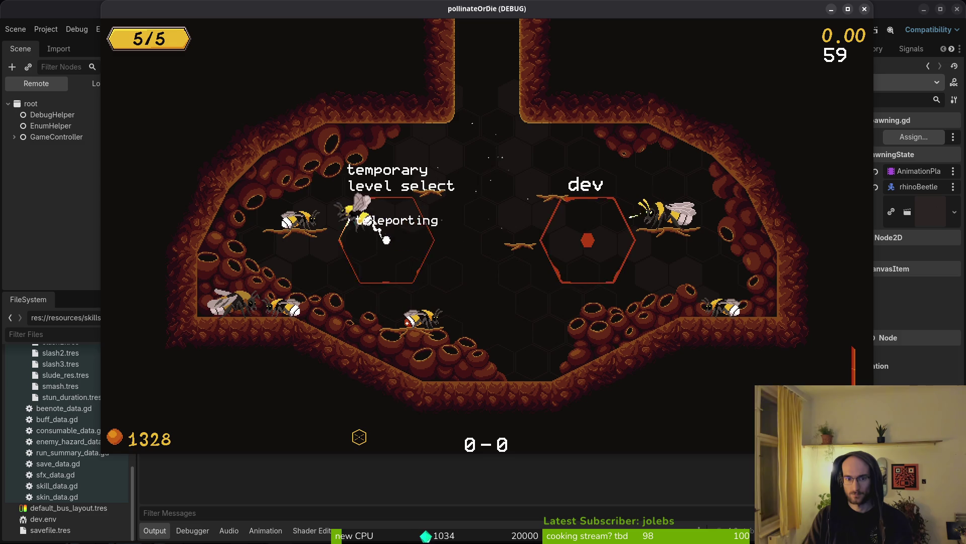
Load level 5, skip the tutorial dialogue and approach the rhino beetle
key(Left)
key(Left)
key(Left)
key(Down)
key(Return)
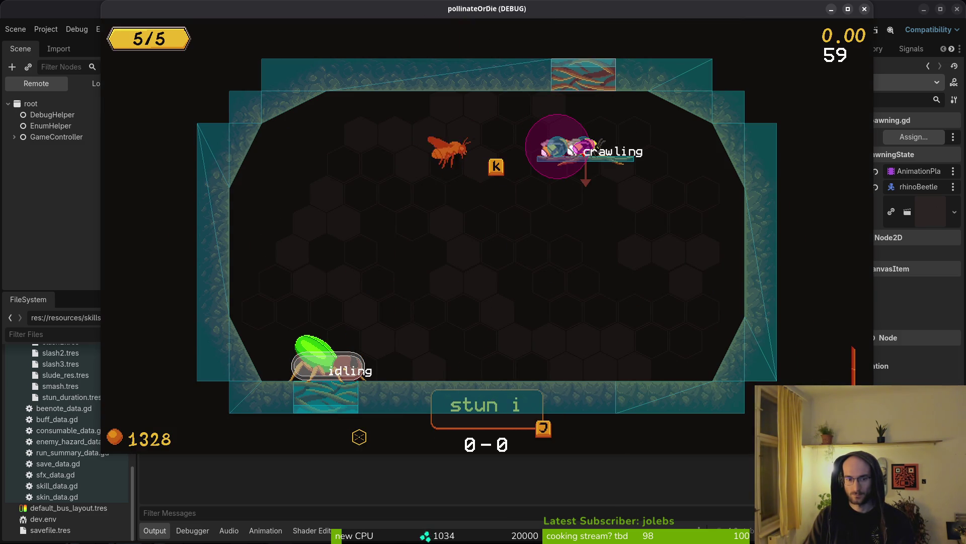
key(j)
key(a)
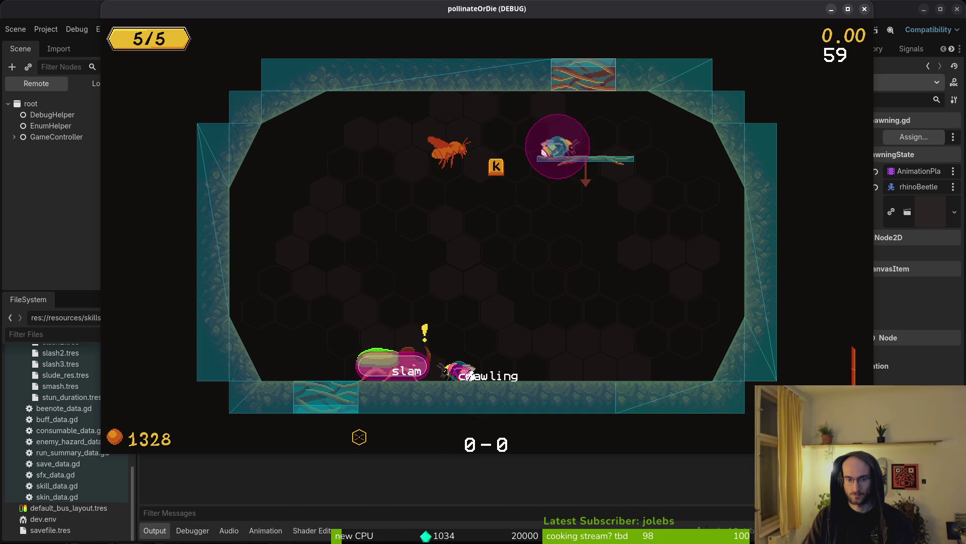
key(j)
key(d)
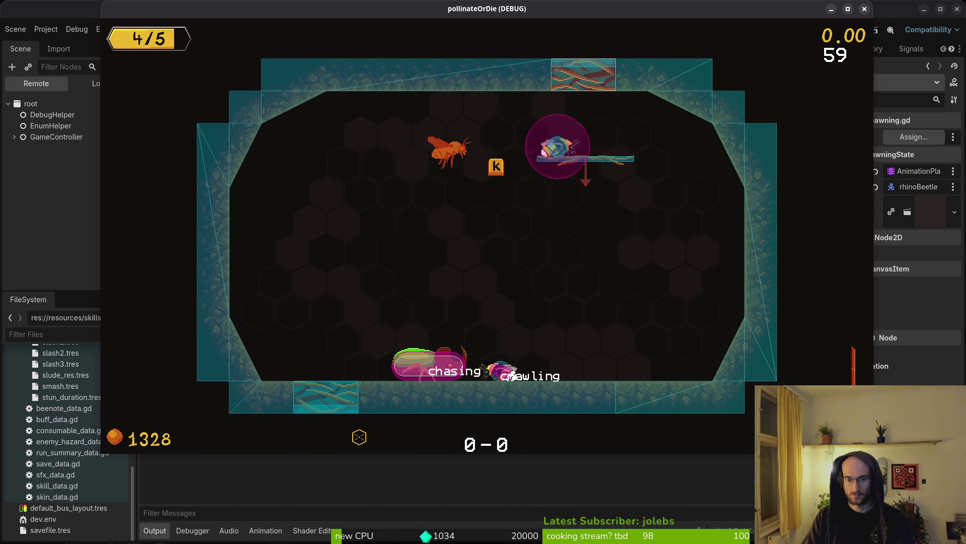
Slash the beetle twice, then dodge its slam by dashing up and climbing the right wall
key(j)
key(j)
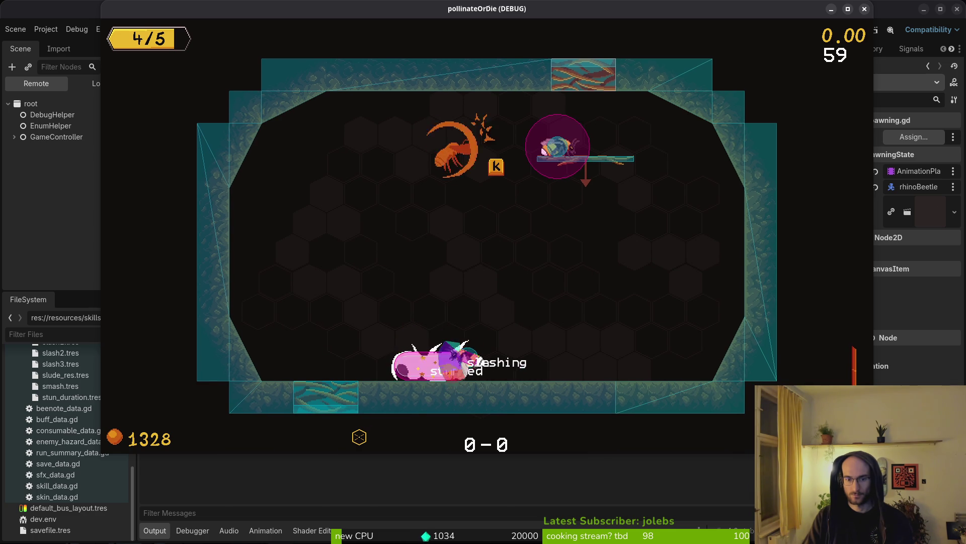
key(j)
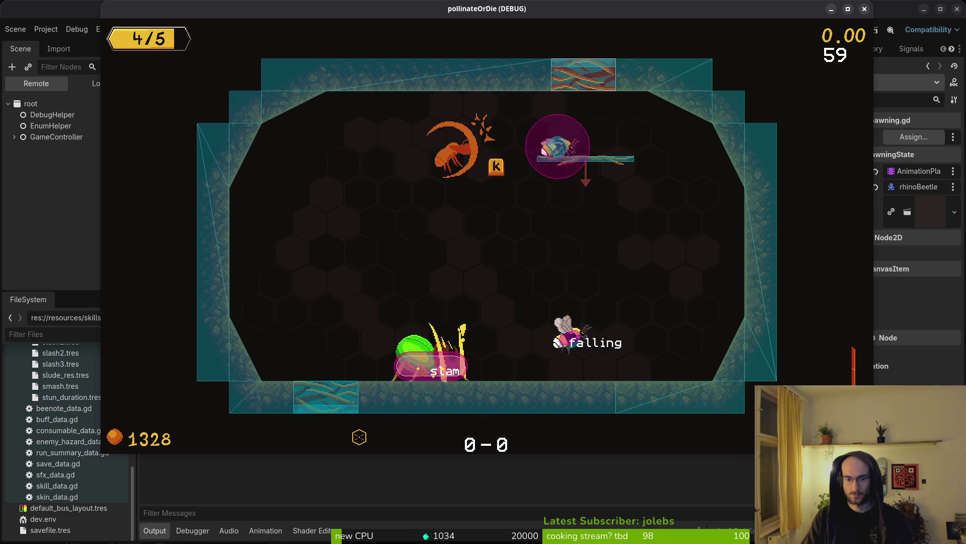
key(a)
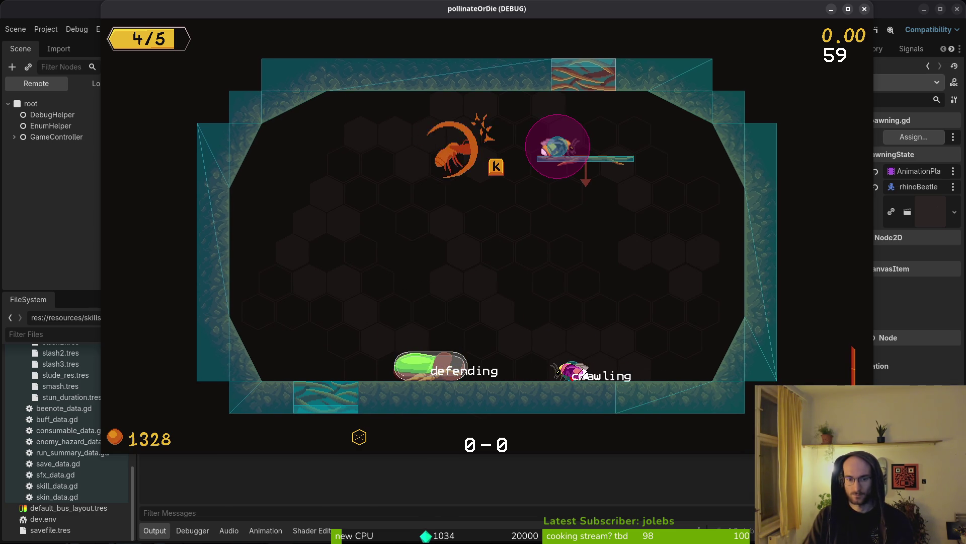
key(d)
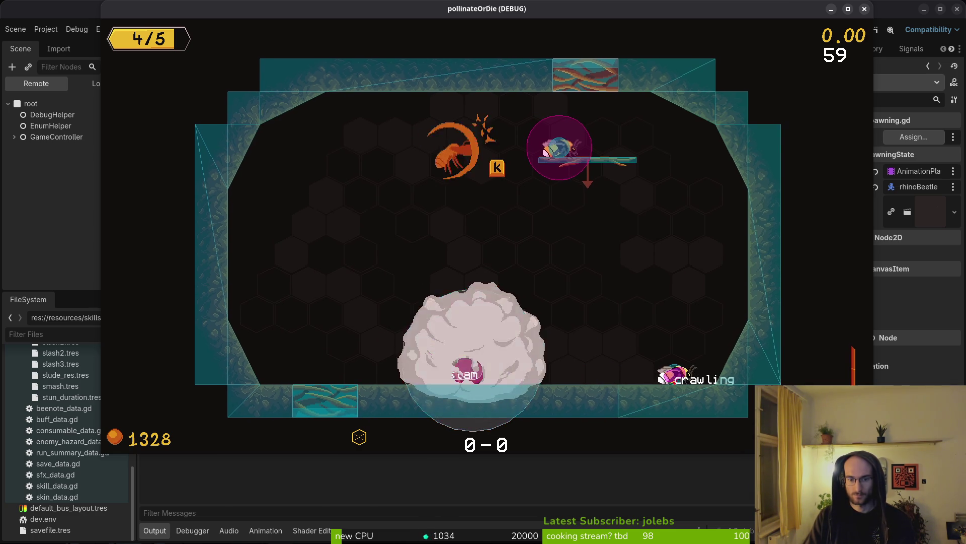
key(space)
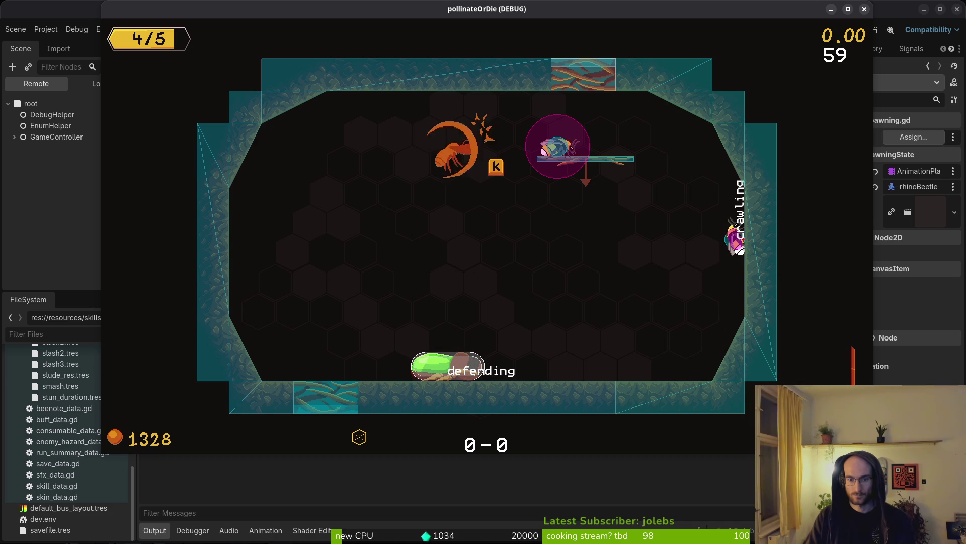
key(w)
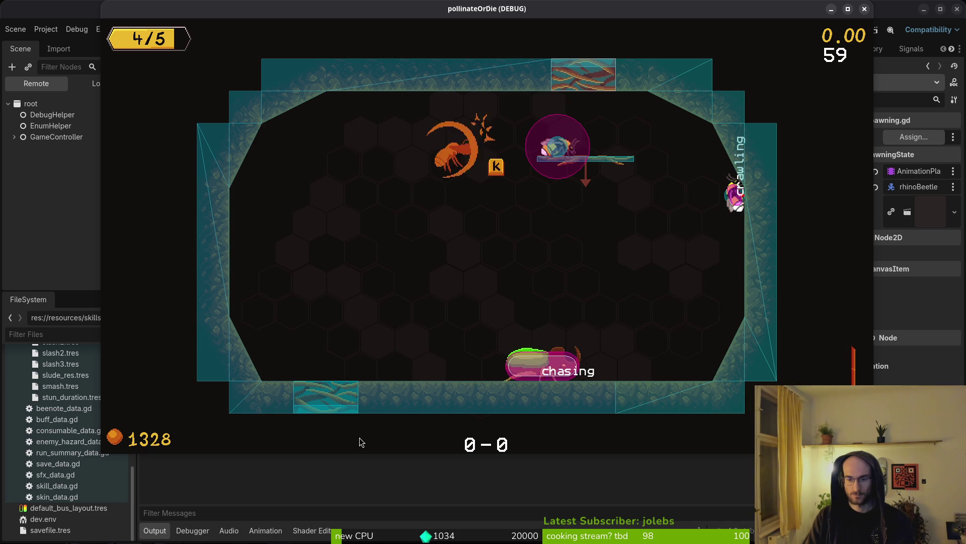
key(alt+Tab)
key(space)
Open the rhino beetle's chasing.gd and read through its movement code
key(f)
key(f)
text(chasint)
key(Up)
key(Up)
key(Return)
key(space)
key(f)
key(f)
text(chas)
key(Return)
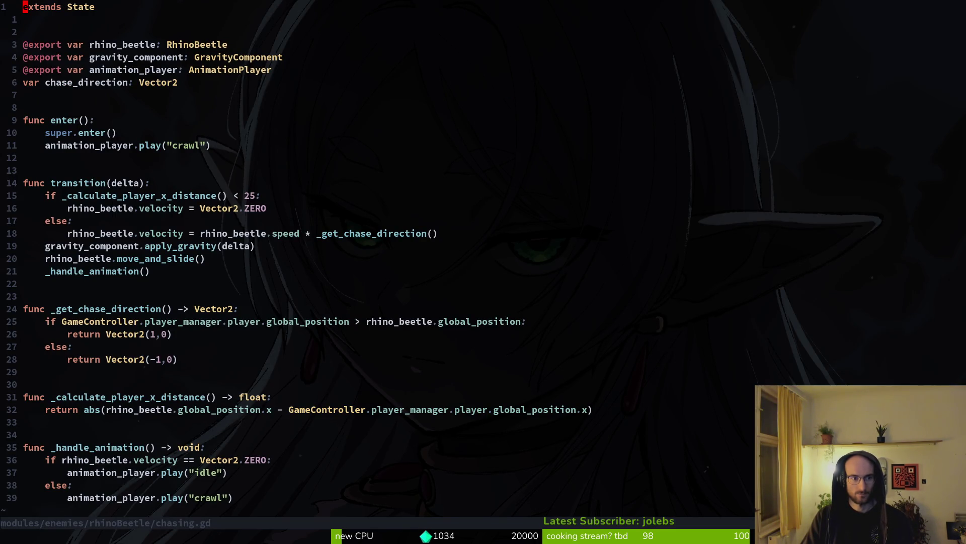
click(43, 258)
key(G)
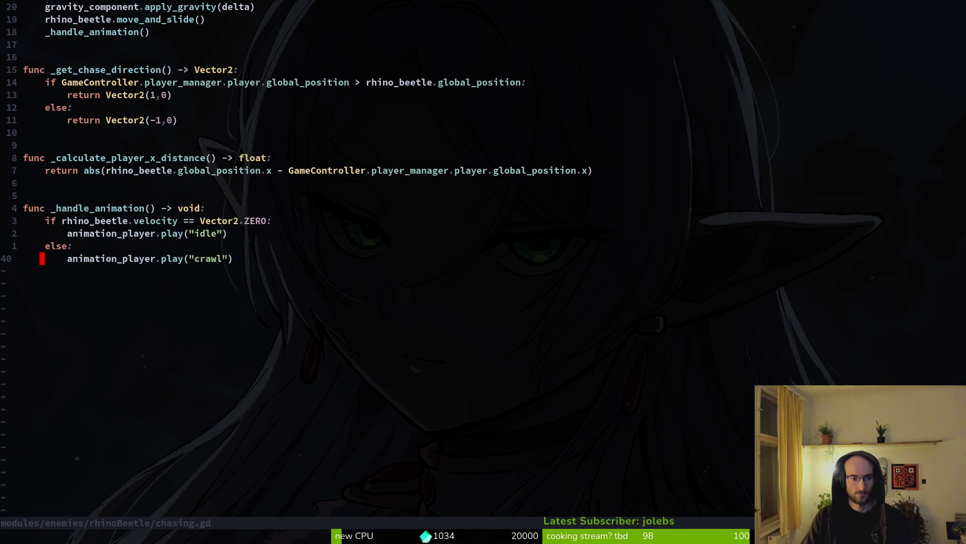
Open slam.gd to review the beetle's slam state
key(space)
key(f)
key(f)
text(slam)
key(Up)
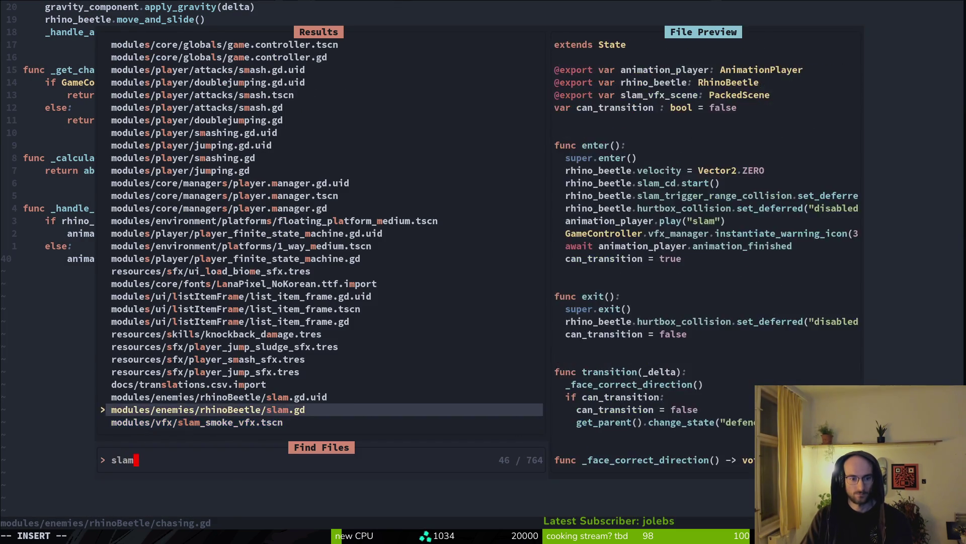
key(Return)
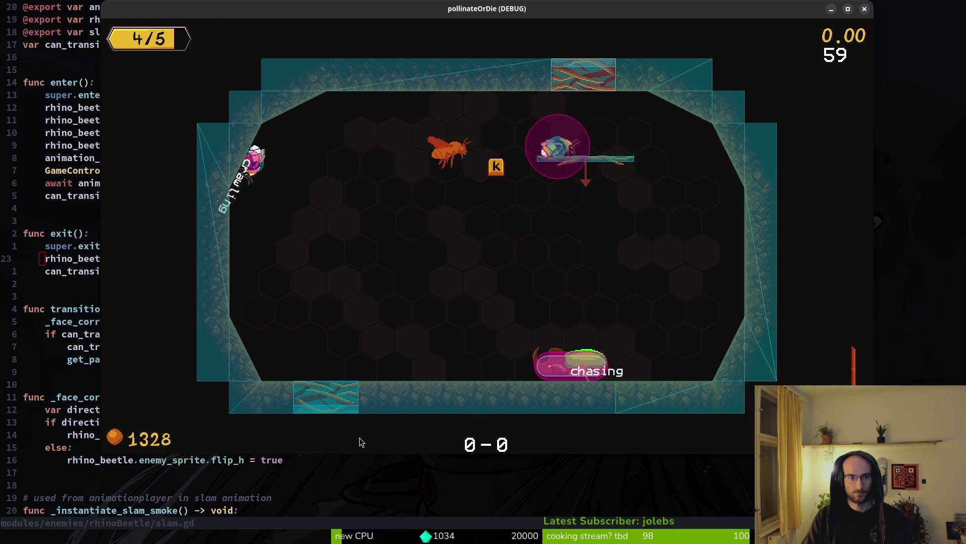
Open defending.gd and clear the hurtbox re-enable line in exit(), saving the file
key(alt+F4)
key(space)
key(f)
key(f)
text(defending)
key(Return)
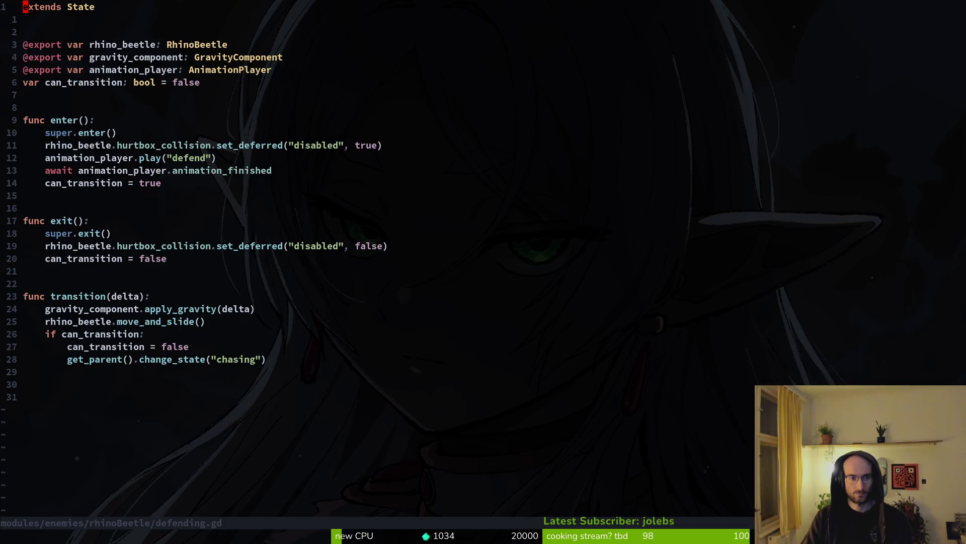
key(j)
key(j)
key(j)
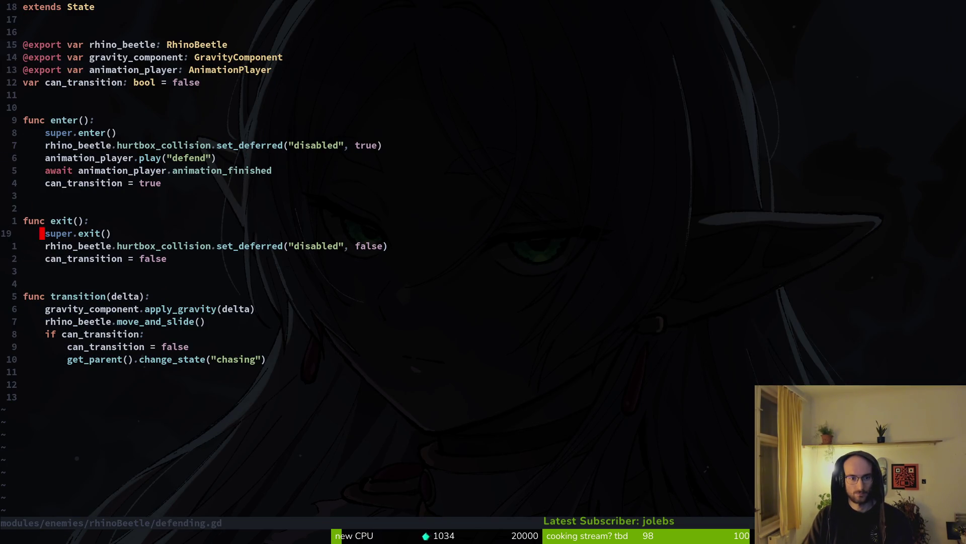
key(c)
key(c)
key(Escape)
text(:w)
key(Return)
Remove the leftover empty line and the hurtbox disable line in enter(), then save
key(d)
key(d)
text(:w)
key(Return)
key(k)
key(k)
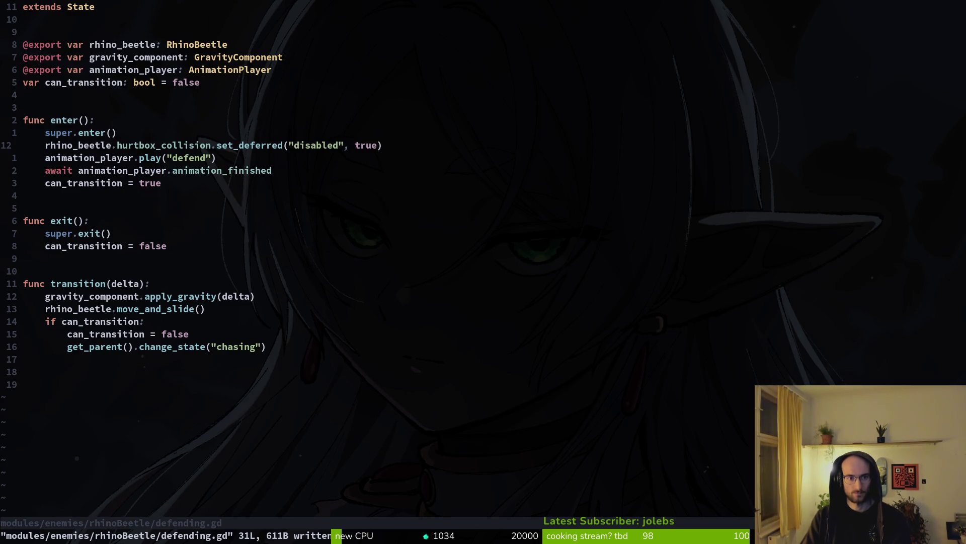
key(d)
key(d)
text(:w)
key(Return)
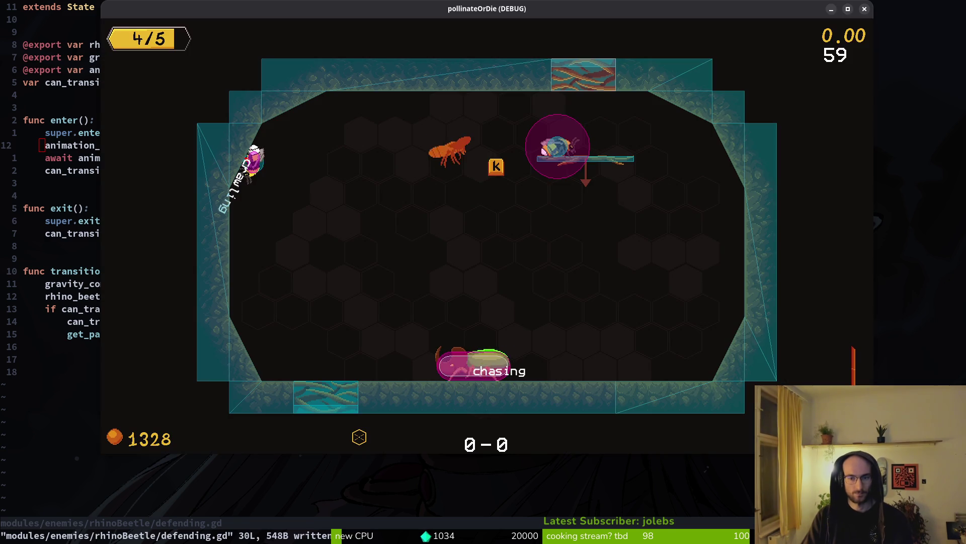
key(alt+Tab)
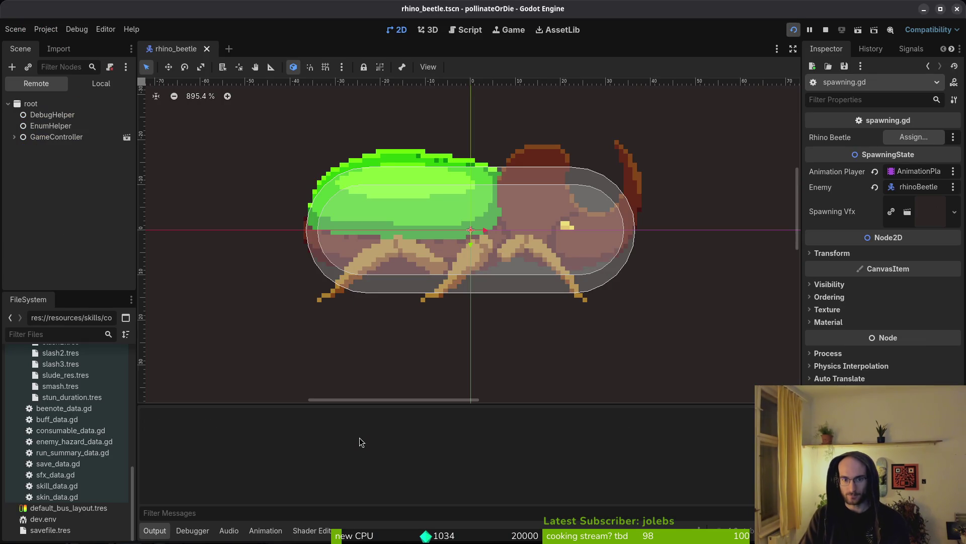
Relaunch the game with F5 and enable enemy state labels under Pause > debugging
key(F5)
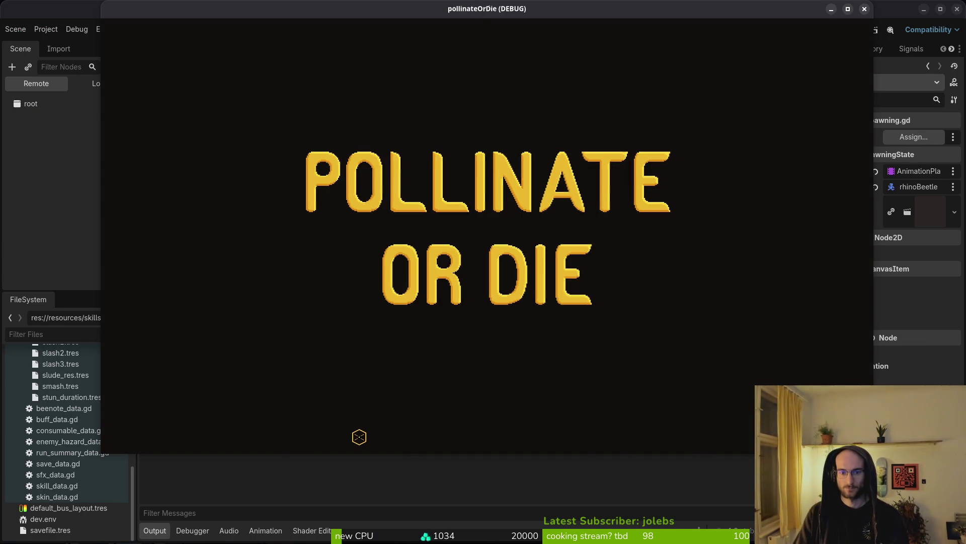
key(Return)
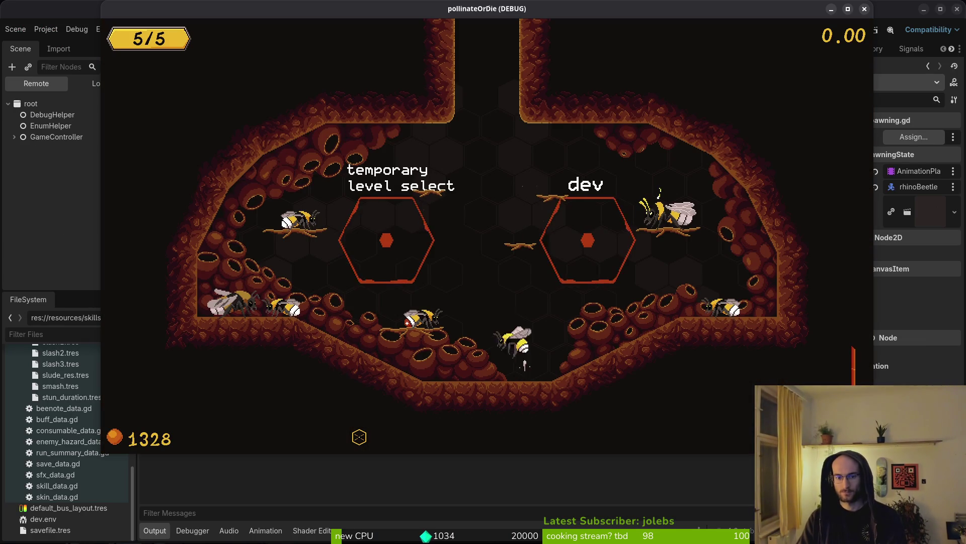
key(Escape)
key(Down)
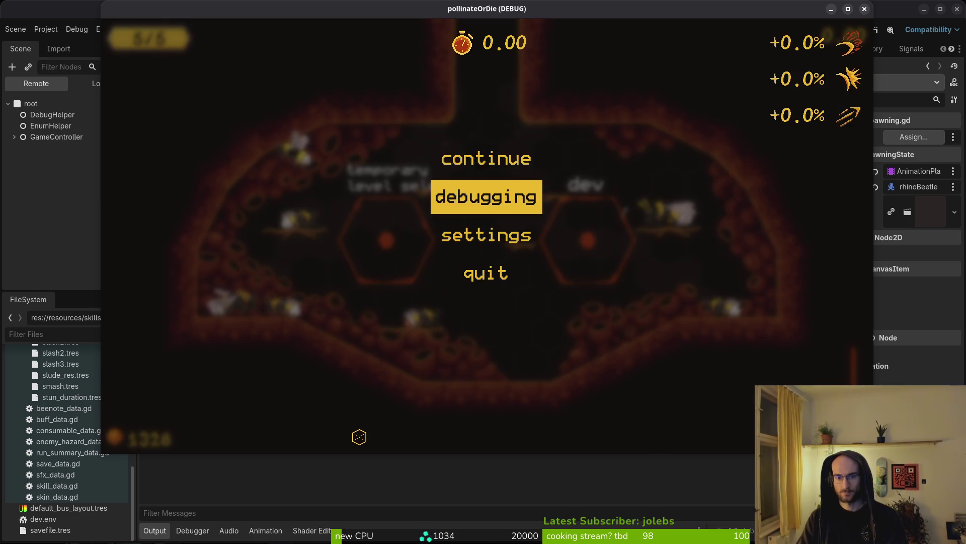
key(Return)
key(Down)
key(Return)
key(Down)
key(Escape)
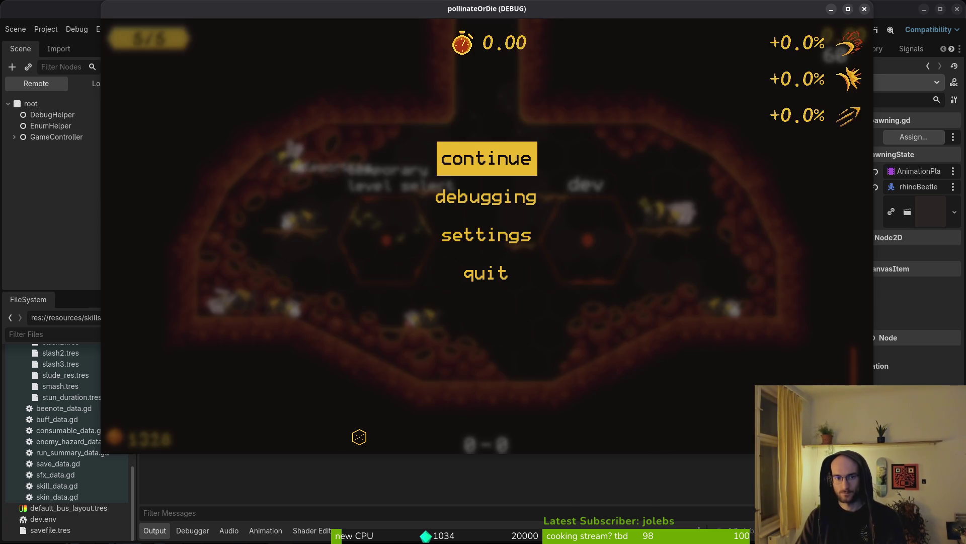
key(Escape)
Load level 5 and play until the debugger breaks in gate.gd
key(Left)
key(Left)
key(Left)
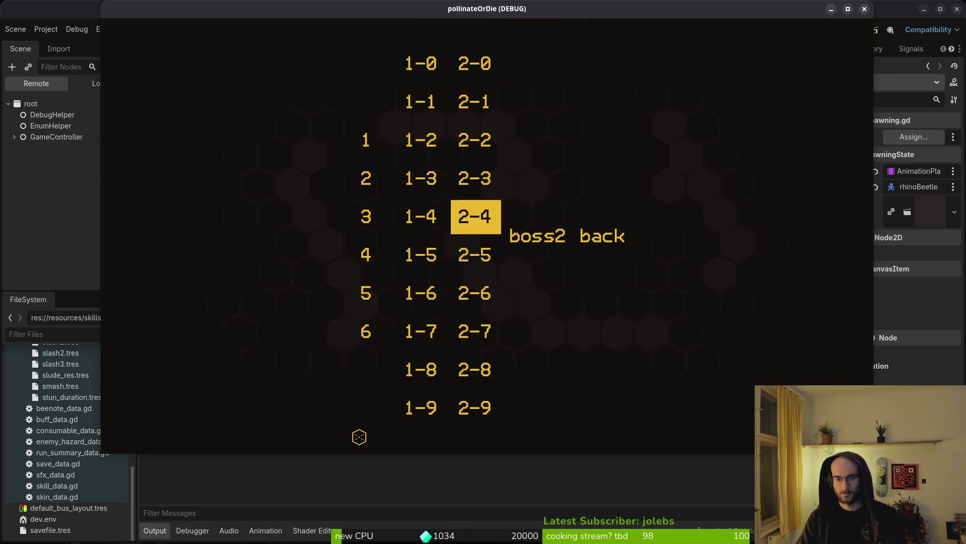
key(Down)
key(Down)
key(Return)
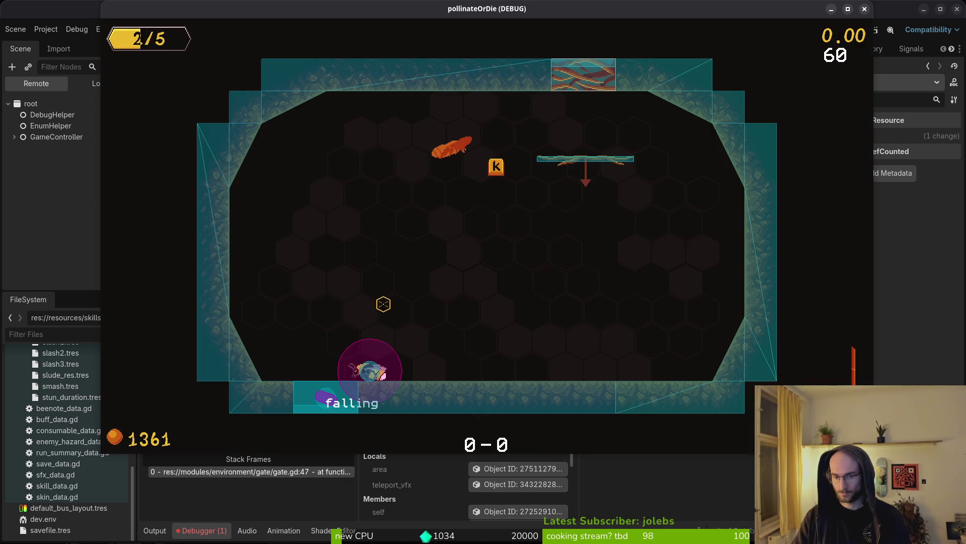
key(alt+Tab)
Open gate.gd and locate the failing teleport await on line 47 named in the error
key(space)
key(f)
key(f)
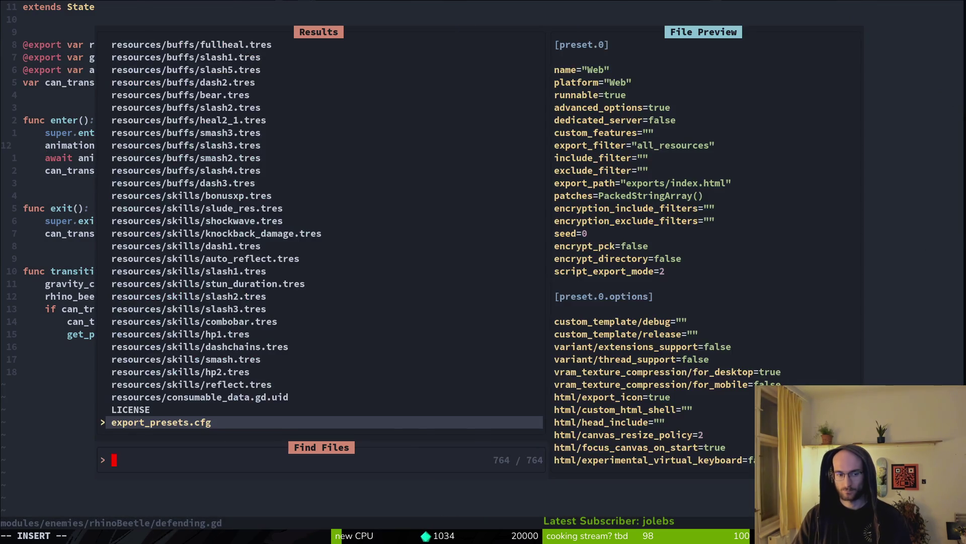
text(gate)
key(Return)
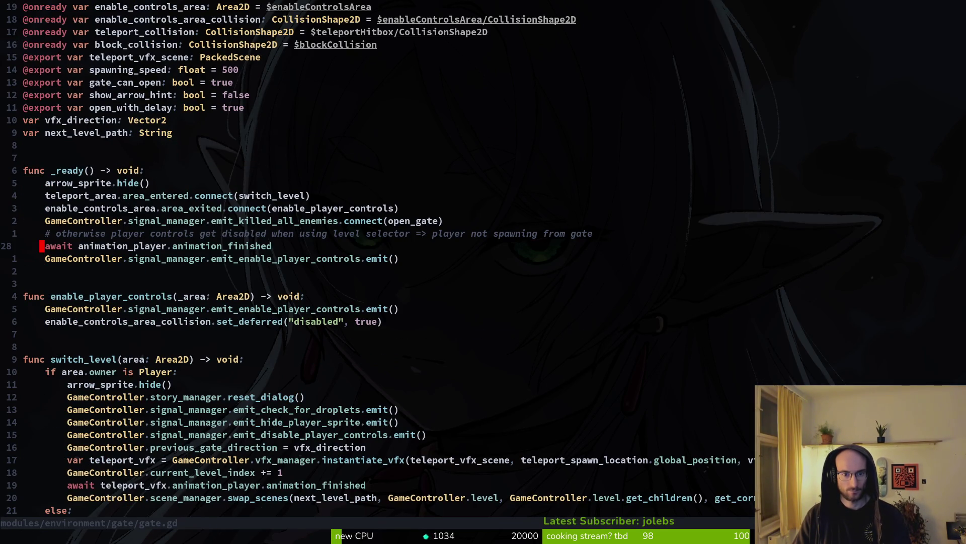
key(ctrl+d)
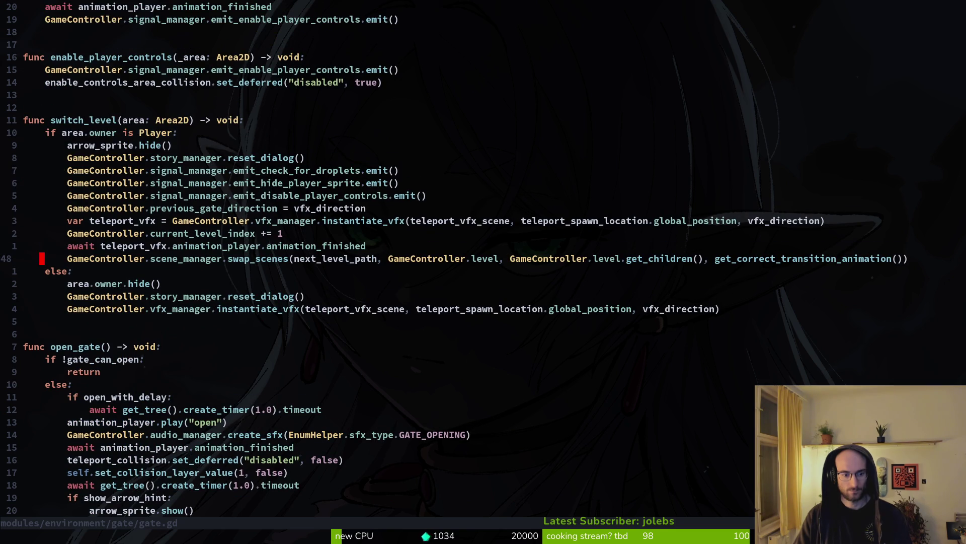
key(ctrl+u)
key(alt+Tab)
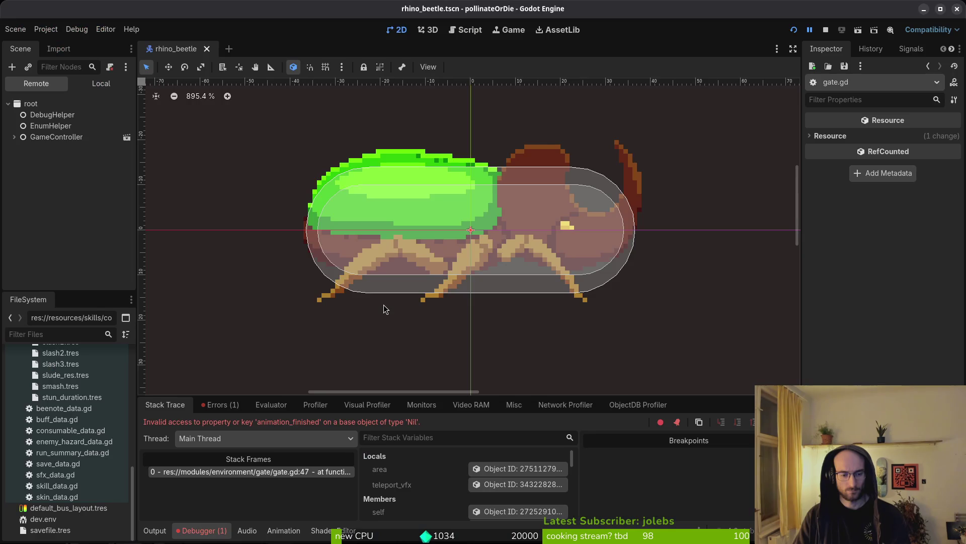
key(alt+Tab)
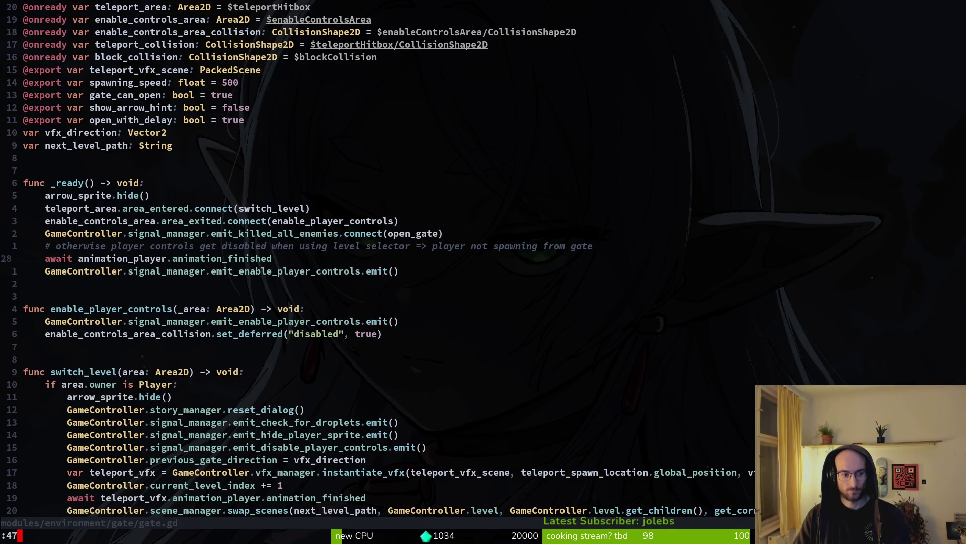
key(Return)
key(shift+v)
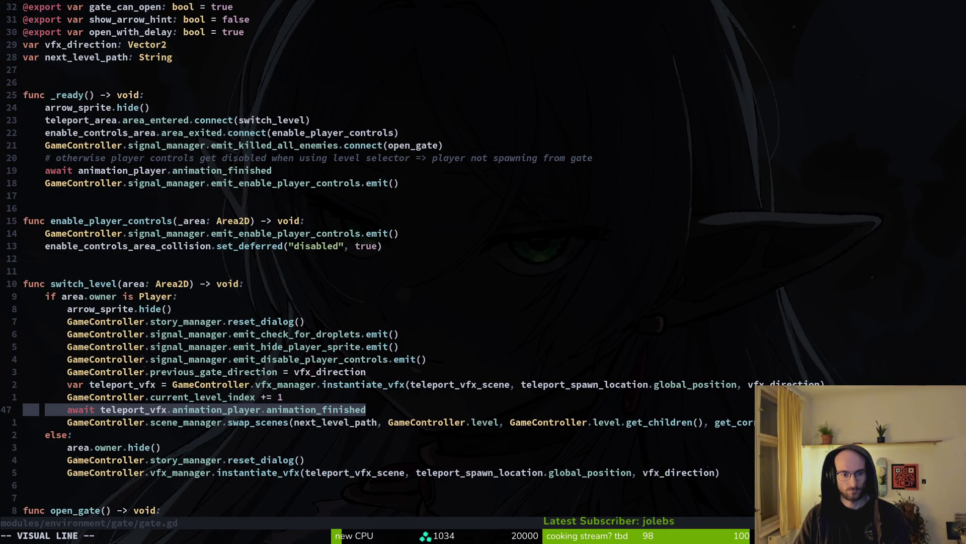
Undo back through earlier versions of gate.gd, then redo to the newest state
key(Escape)
key(u)
key(u)
key(u)
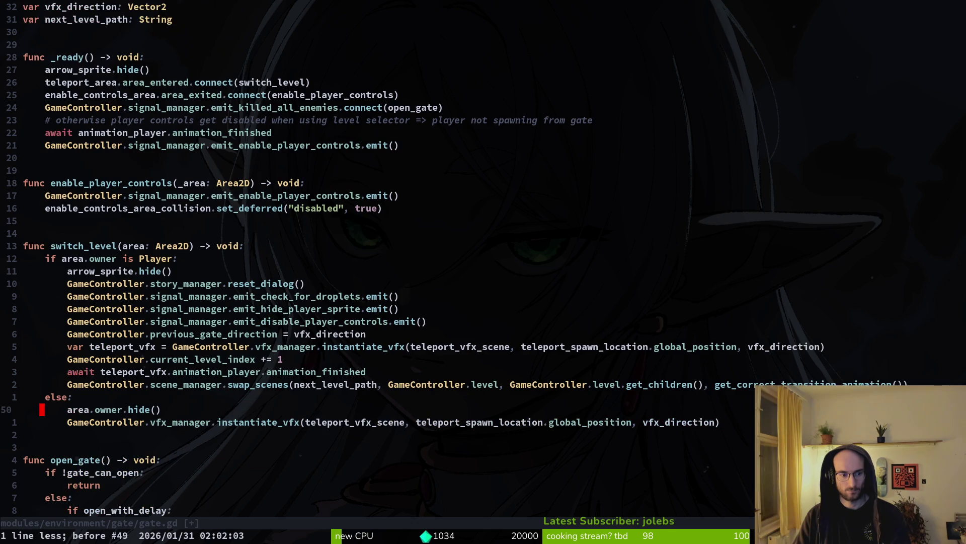
key(u)
key(u)
key(u)
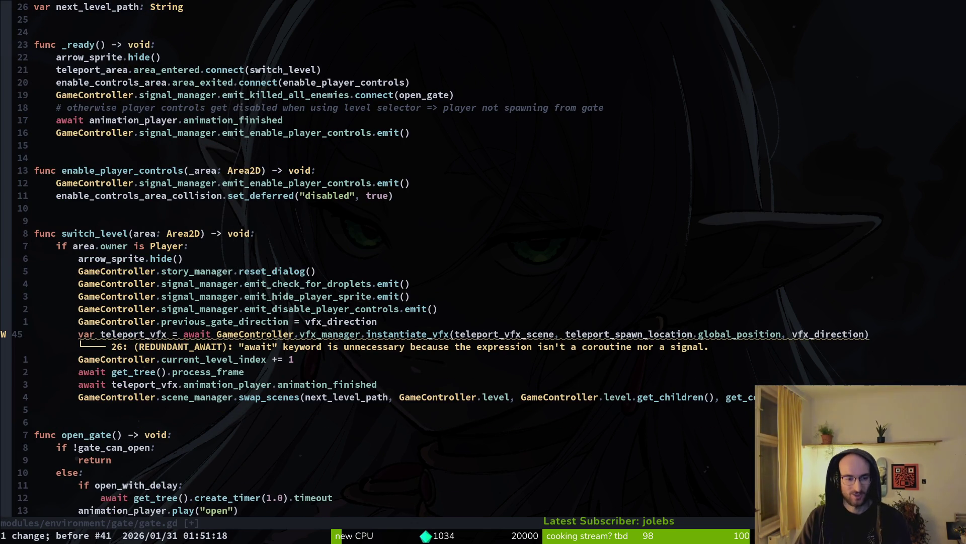
key(ctrl+r)
key(ctrl+r)
key(ctrl+r)
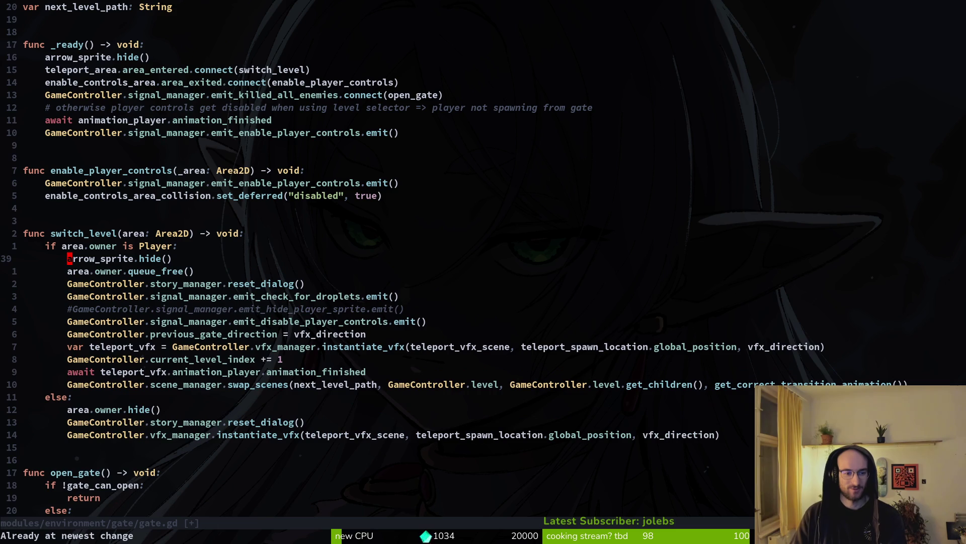
Paste 'await get_tree().process_frame' above the teleport await, save, and test-run the game
key(8)
key(j)
key(ctrl+shift+v)
text(pr)
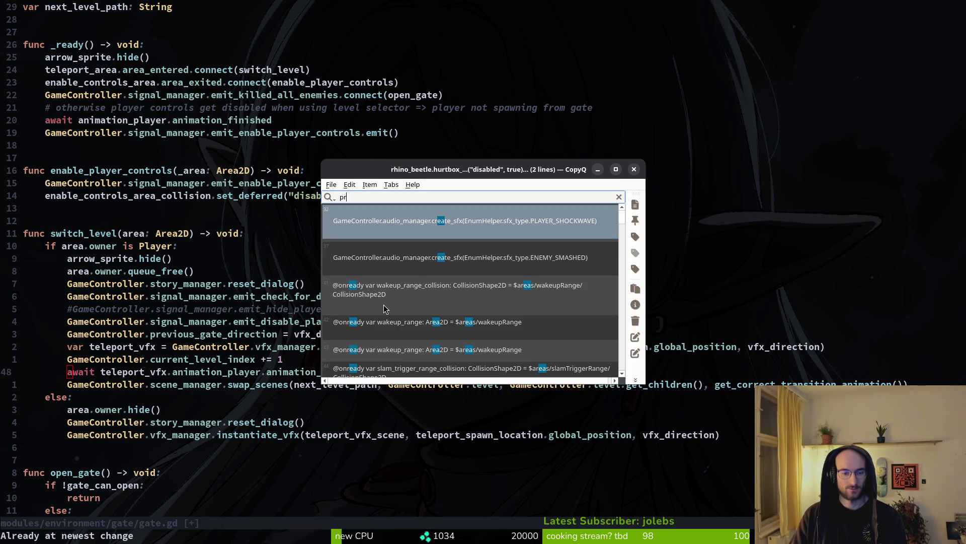
text(ocess_fra)
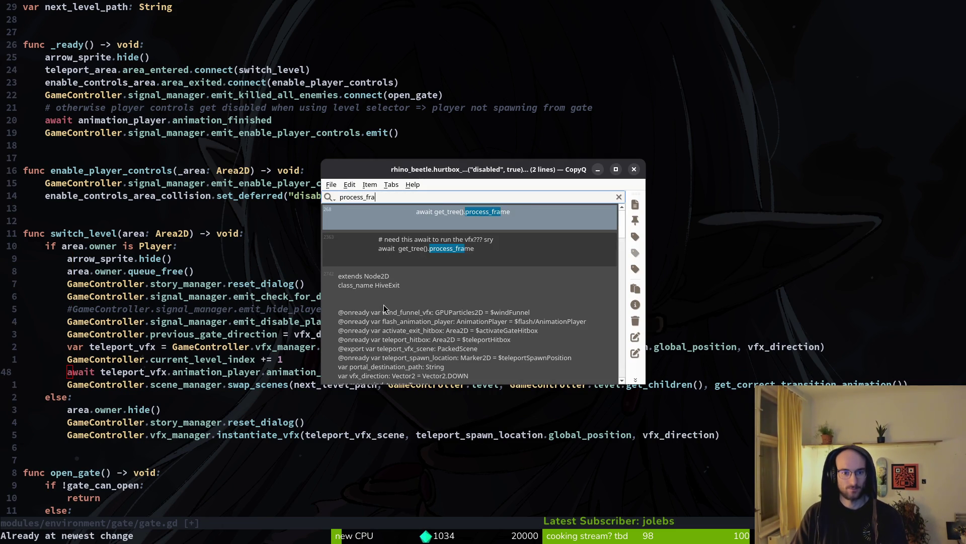
key(Escape)
key(p)
key(ctrl+s)
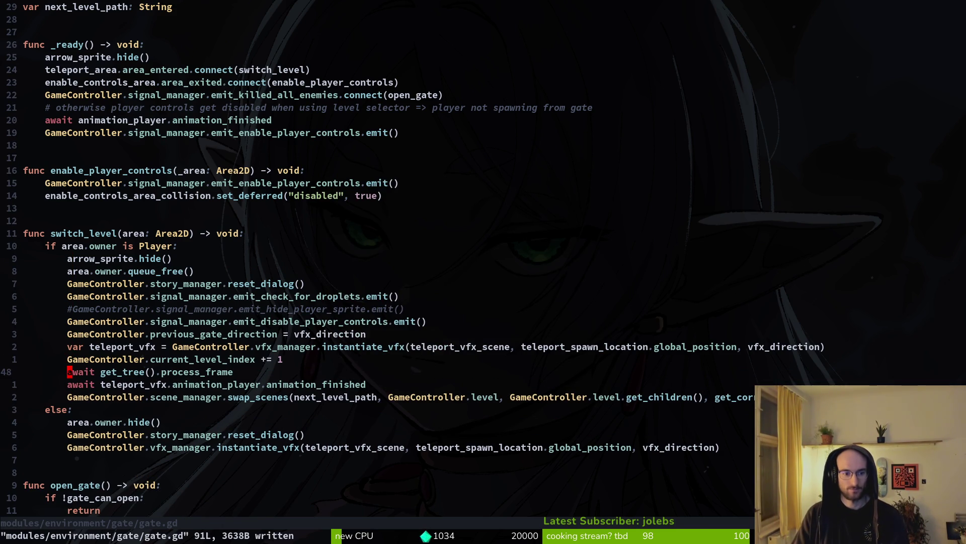
key(alt+Tab)
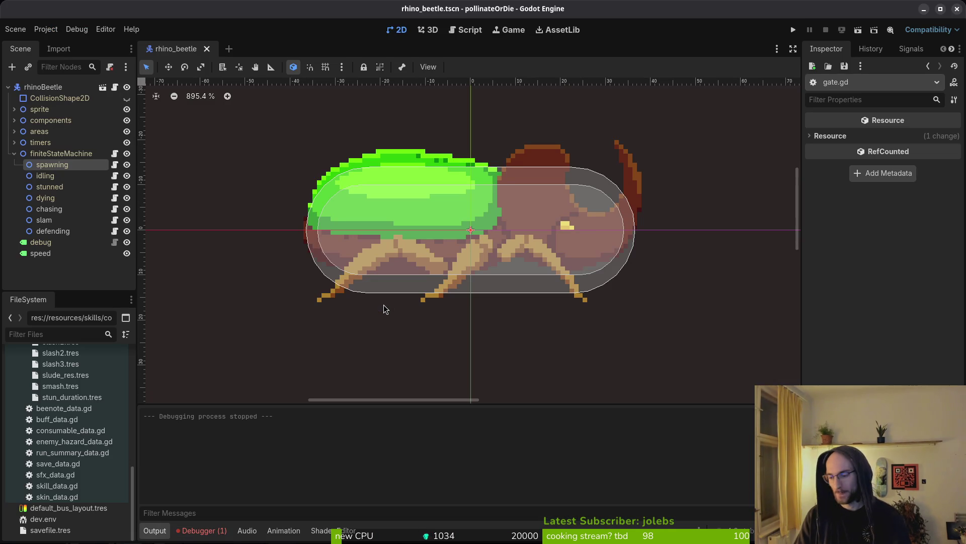
key(F5)
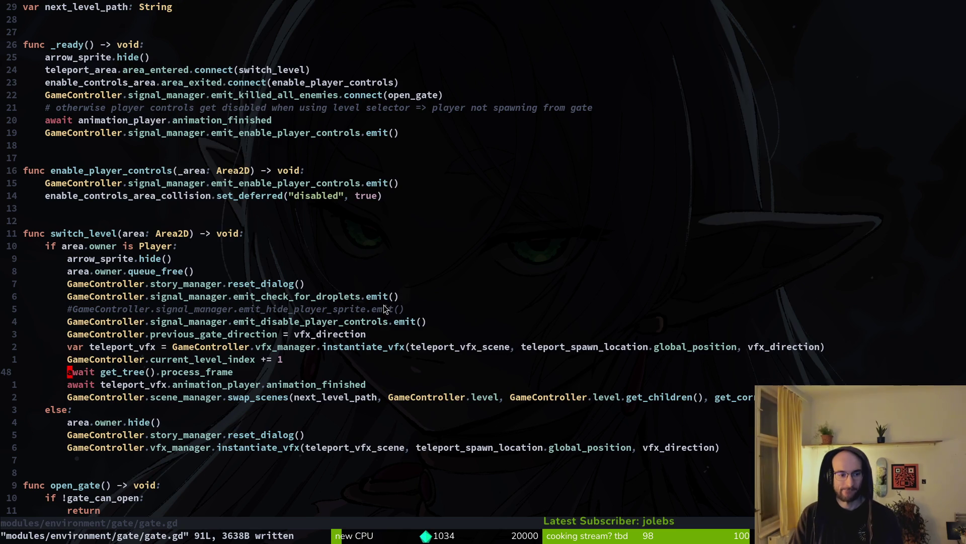
Add a comment explaining the process frame is needed for the gate VFX, and save
key(o)
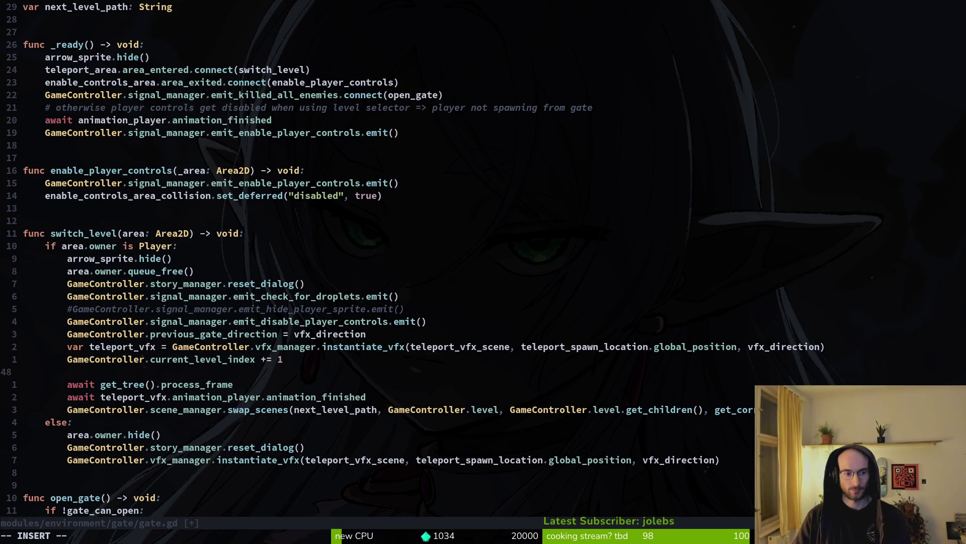
text(# thisprocess frame is)
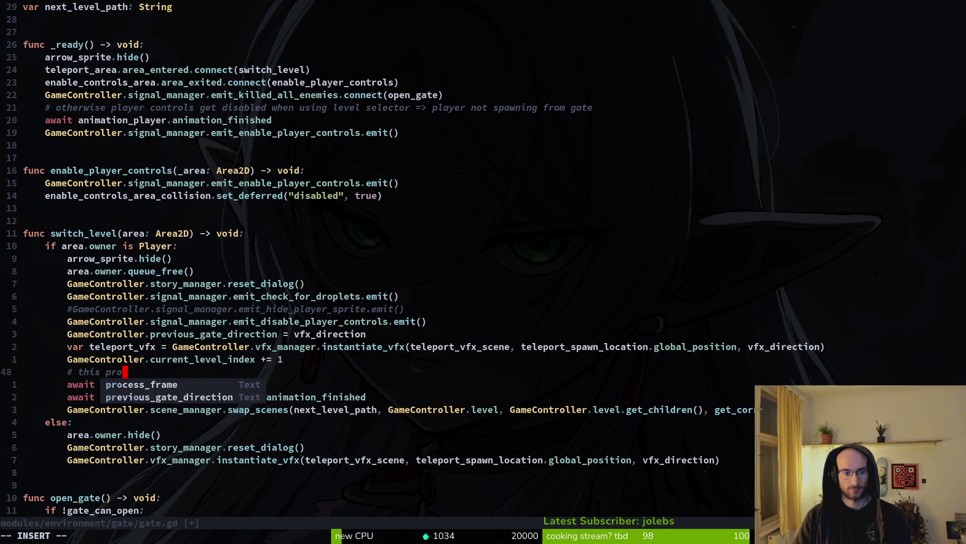
text( needed because)
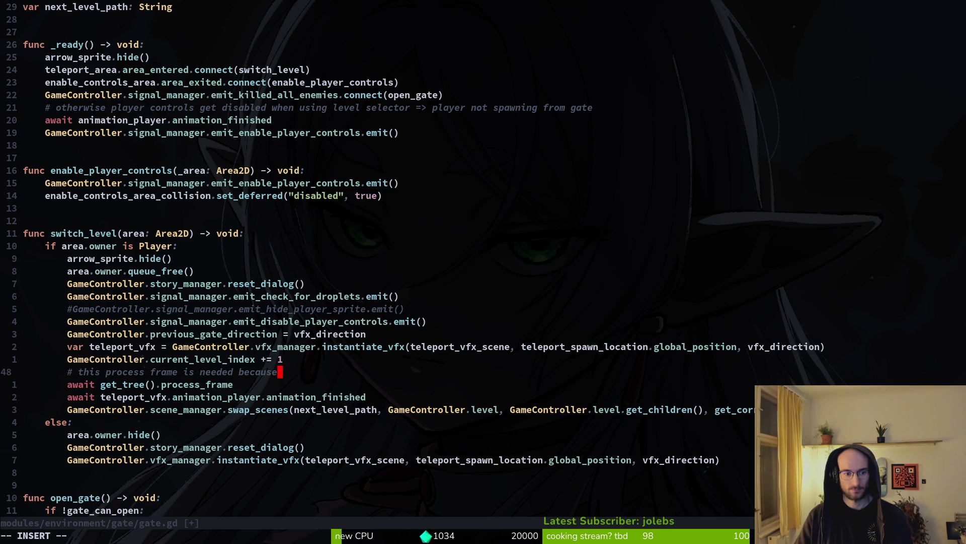
text(herwise the vfx is not available to r)
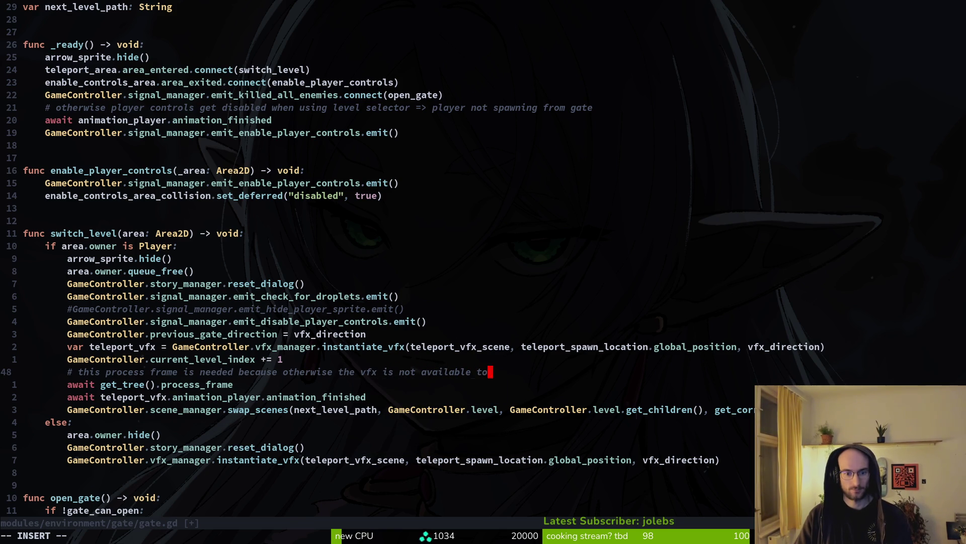
text(un)
key(BackSpace)
key(BackSpace)
key(BackSpace)
text(check for finished)
key(BackSpace)
key(BackSpace)
key(BackSpace)
text(ished)
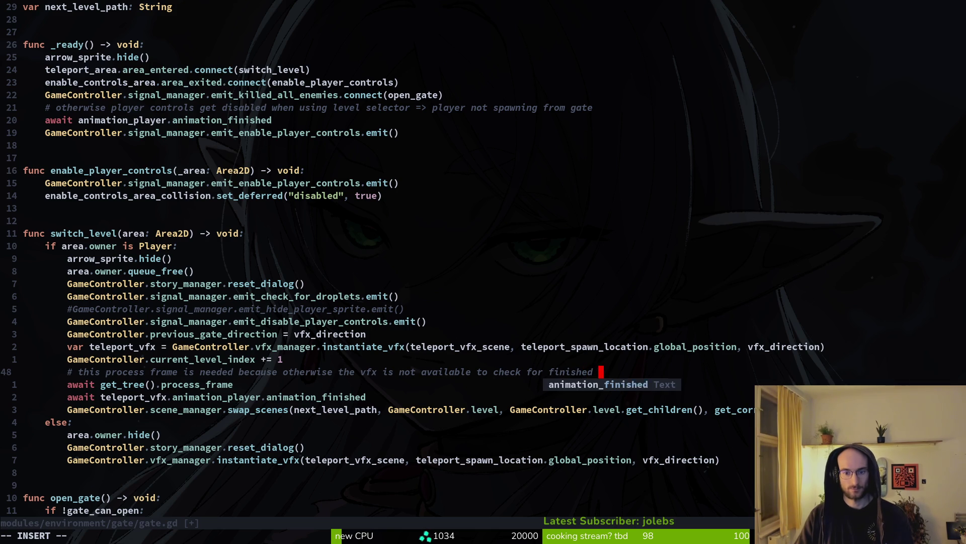
text( signal -> set_deffered)
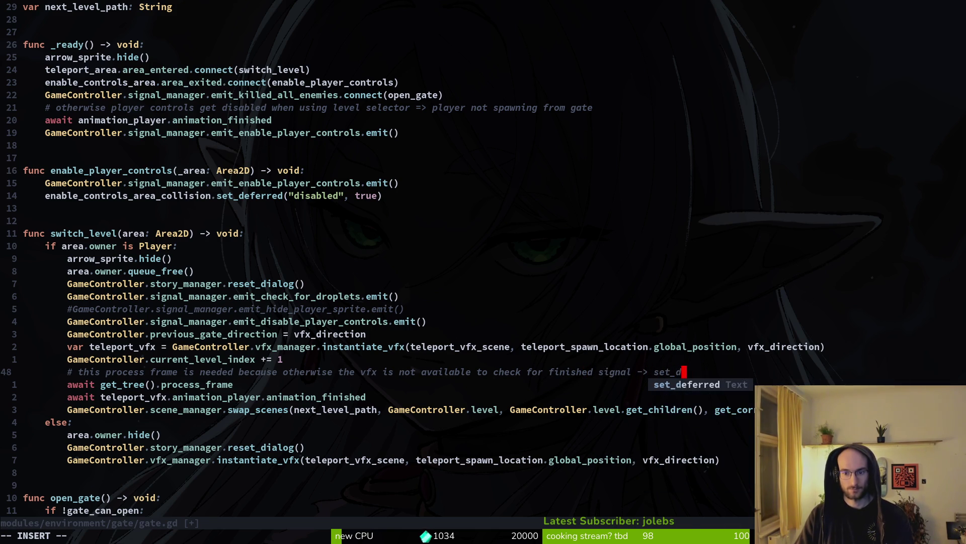
key(BackSpace)
key(BackSpace)
key(BackSpace)
text(ered_i)
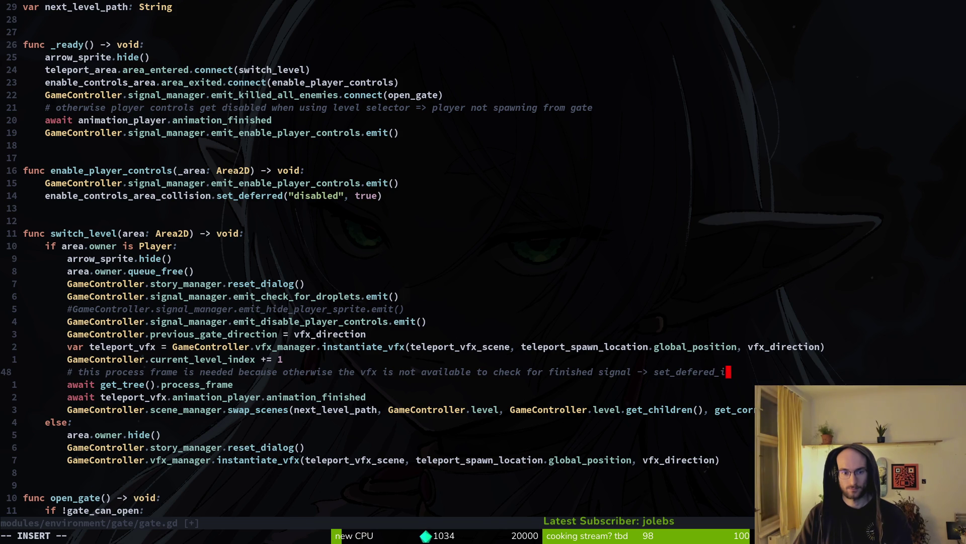
key(BackSpace)
key(BackSpace)
key(BackSpace)
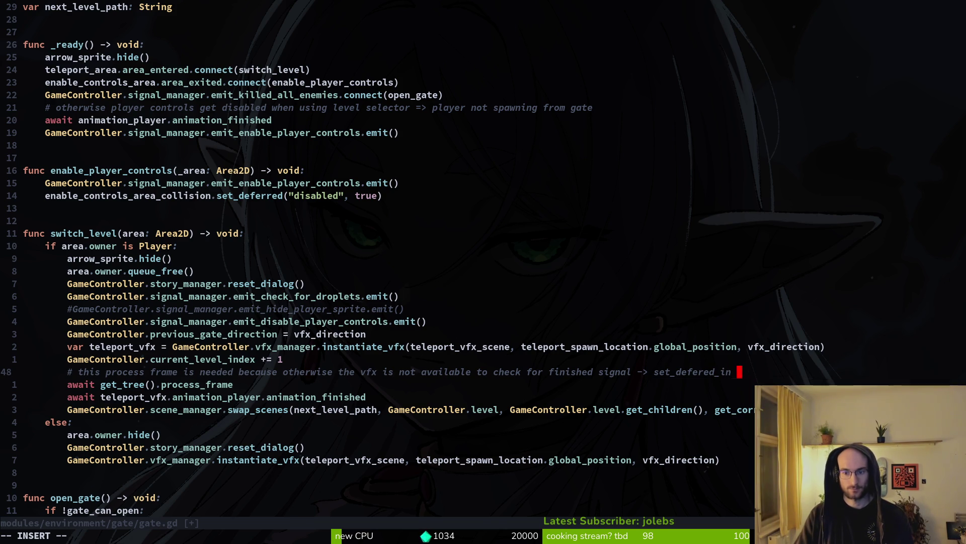
key(BackSpace)
text(in gat)
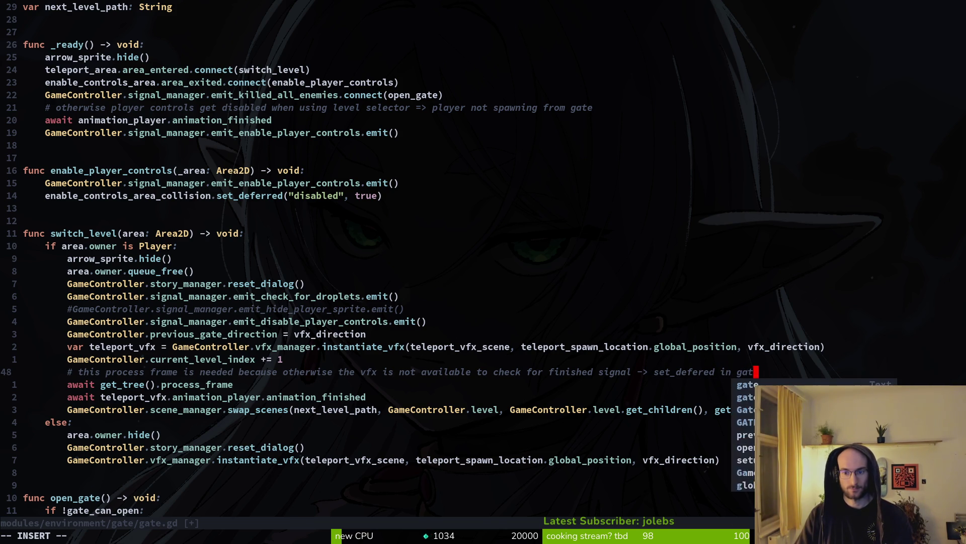
text(e vfx)
key(Escape)
text(:write)
key(Return)
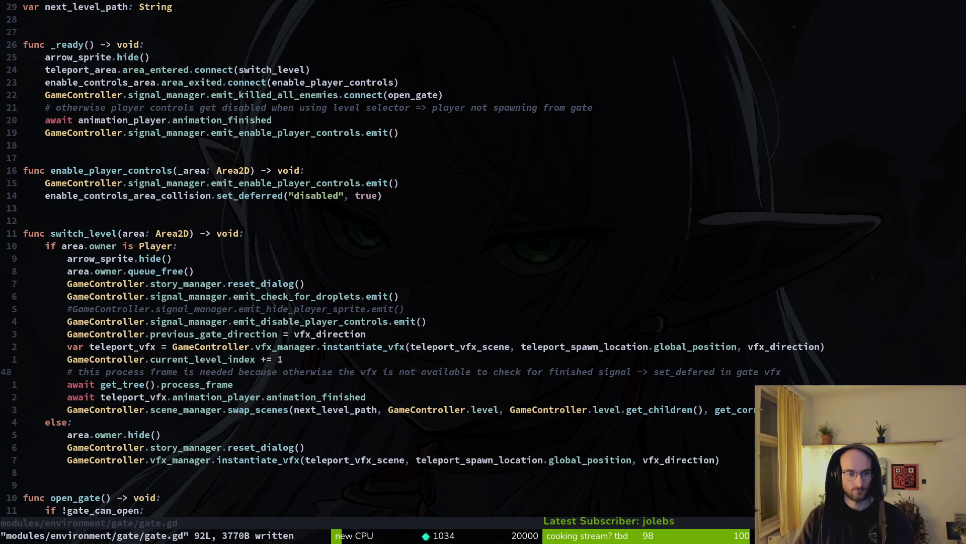
Delete area.owner.queue_free(), uncomment the hide_player_sprite line, and save gate.gd
key(k)
key(k)
key(k)
key(k)
key(k)
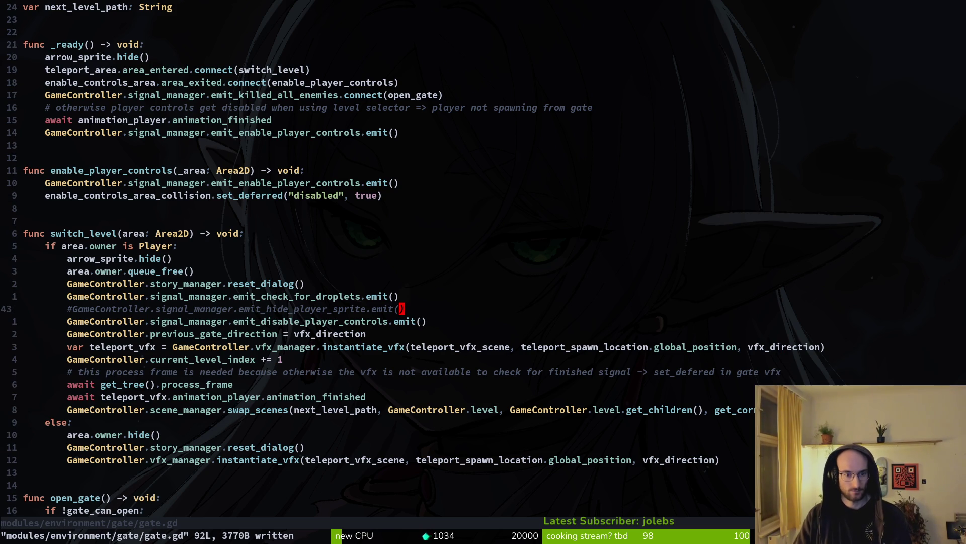
key(shift+v)
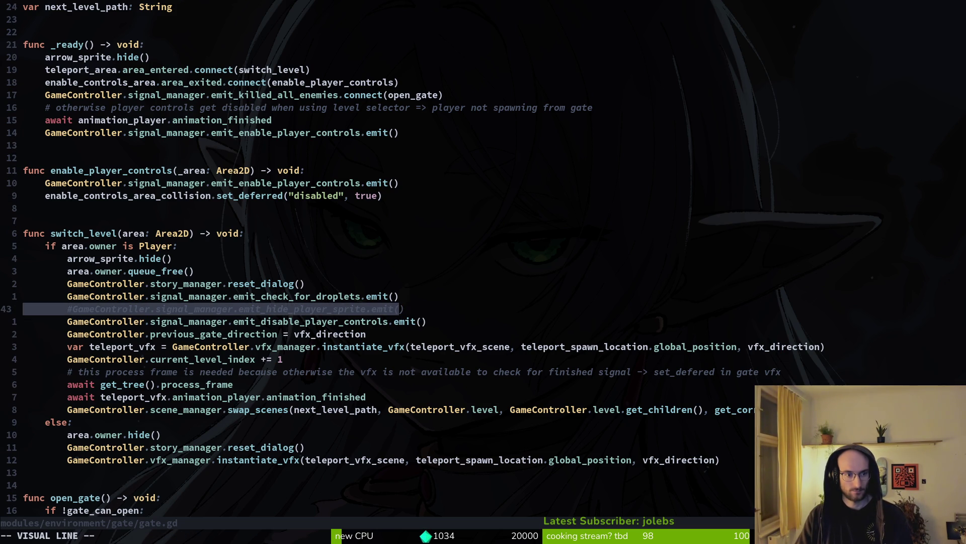
key(Escape)
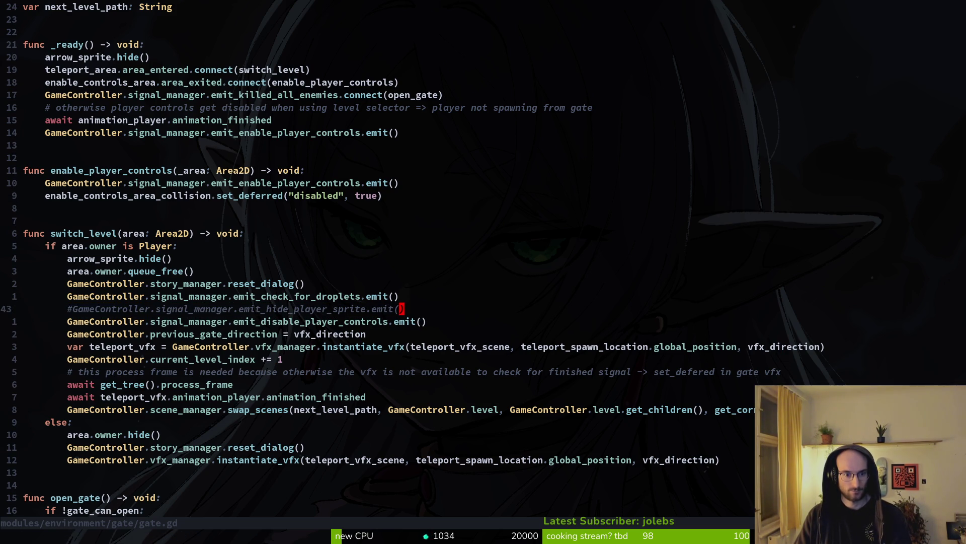
key(k)
key(k)
key(k)
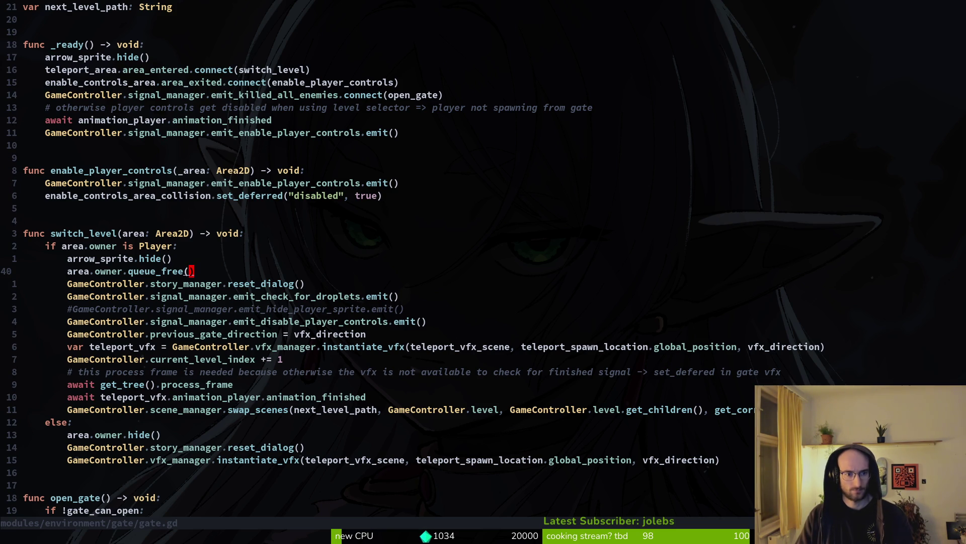
key(d)
key(d)
key(j)
key(j)
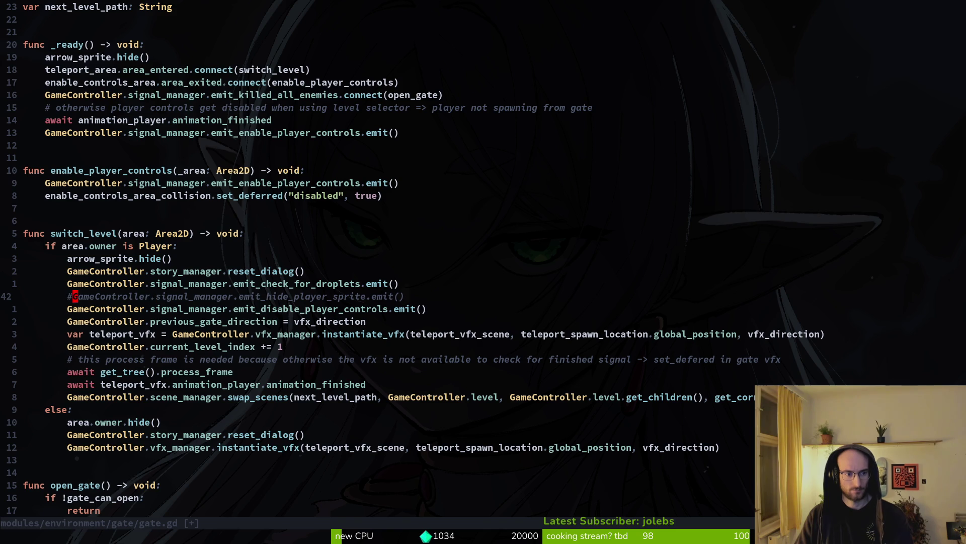
text(X:w)
key(Return)
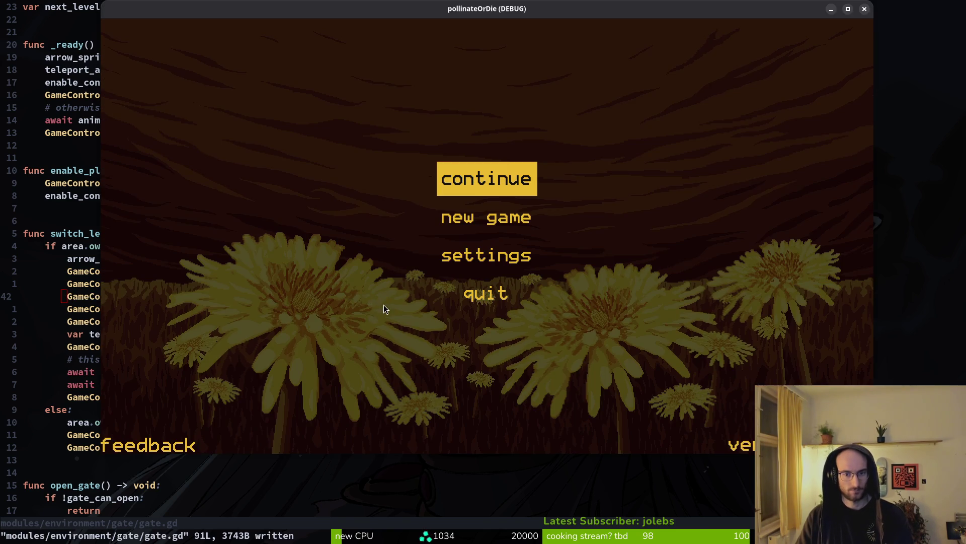
Close the running game and relaunch it from the Godot editor with F5
key(Escape)
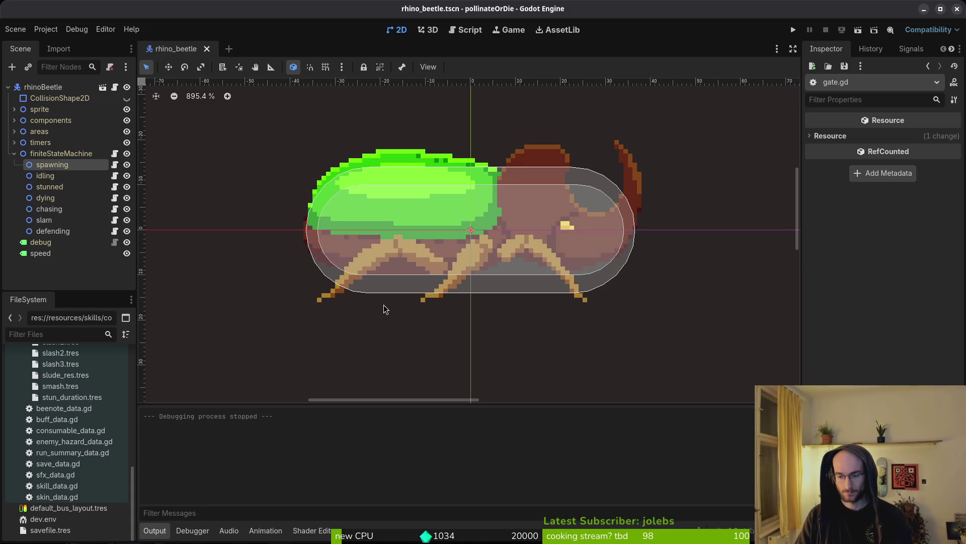
key(alt+Tab)
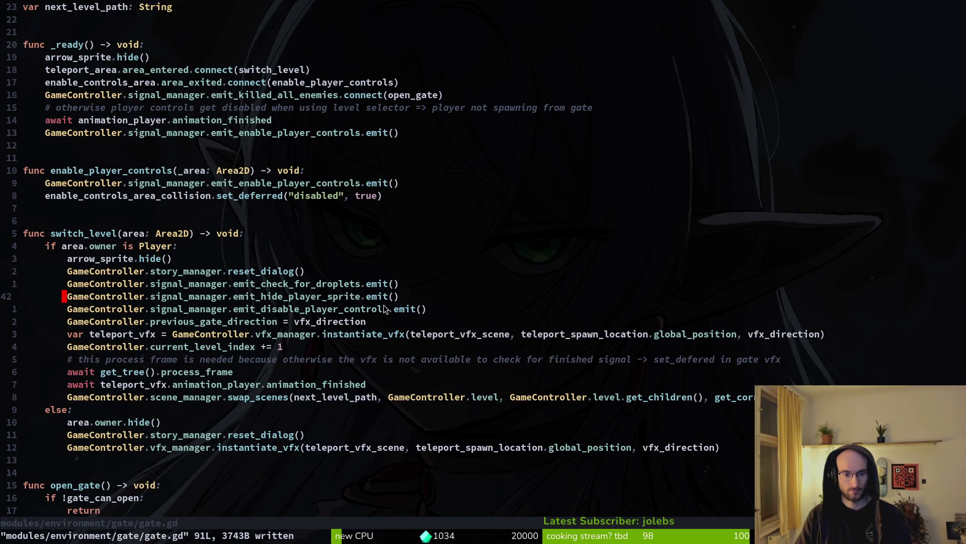
key(alt+Tab)
key(F5)
key(Escape)
key(alt+Tab)
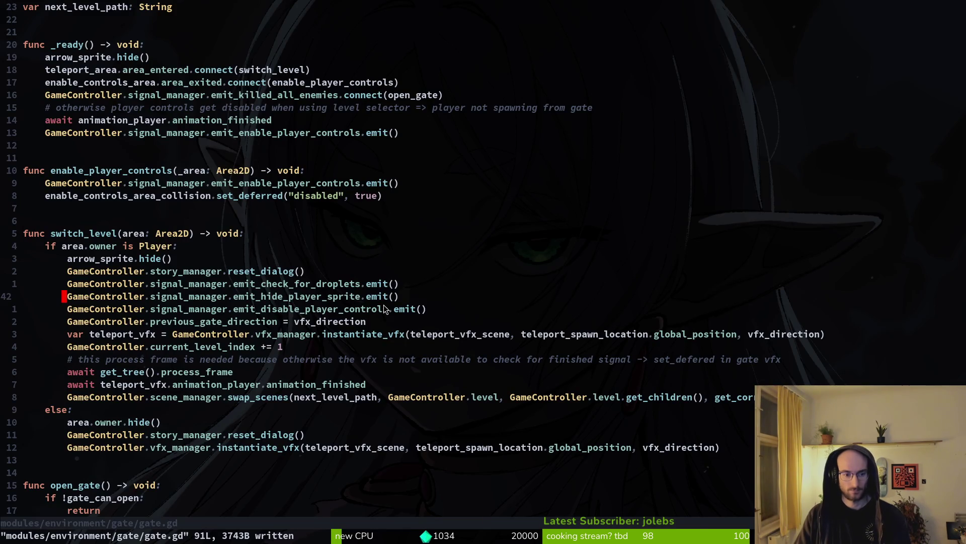
key(alt+Tab)
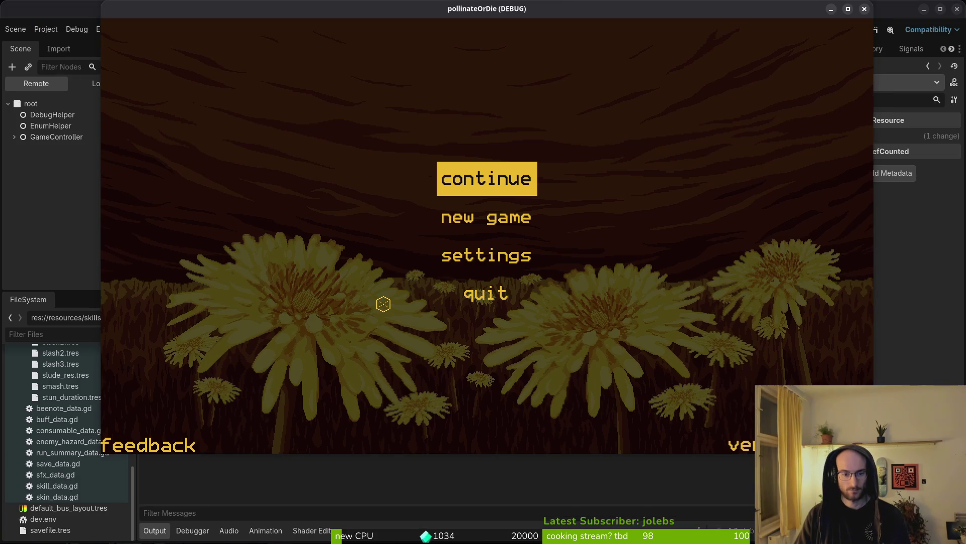
Continue the saved game and enter level 5 through the level-select portal
key(Return)
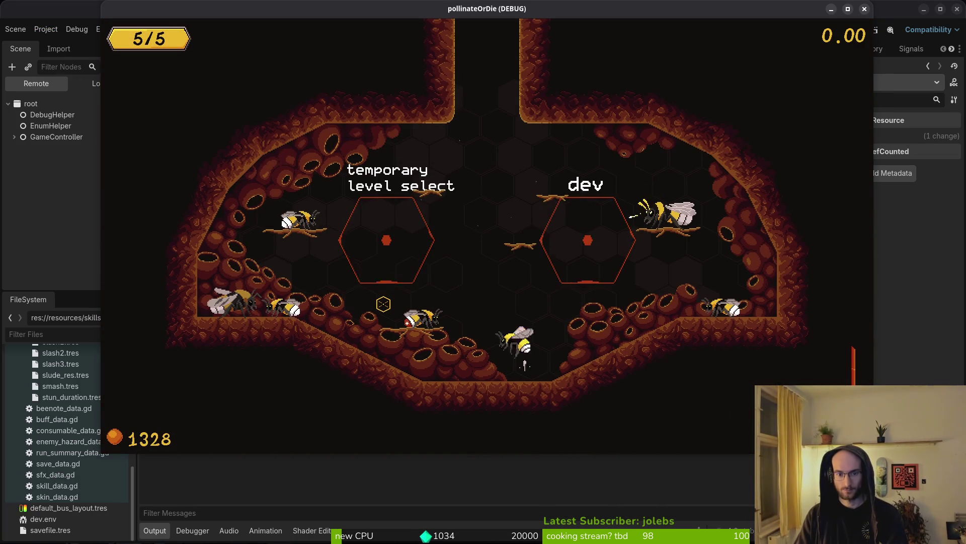
key(e)
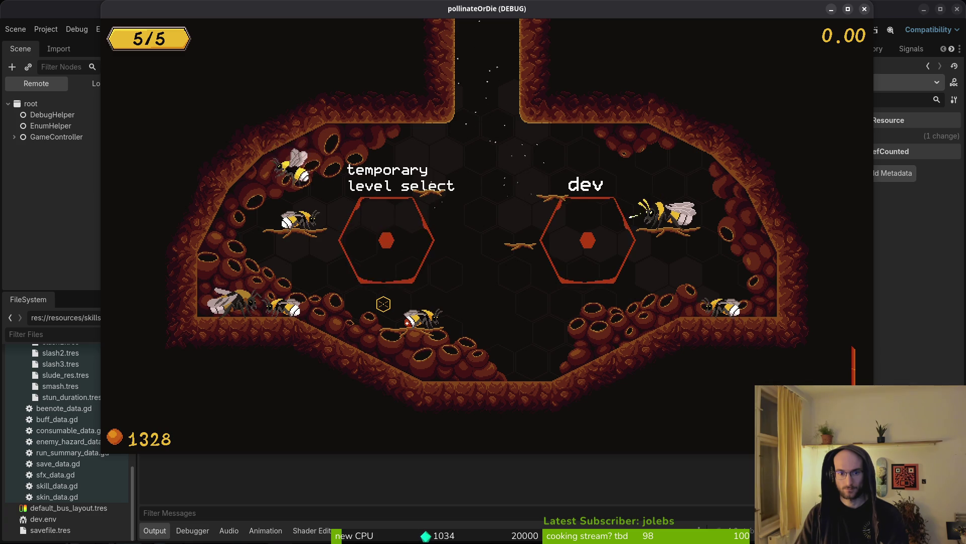
key(Left)
key(Left)
key(Left)
key(Down)
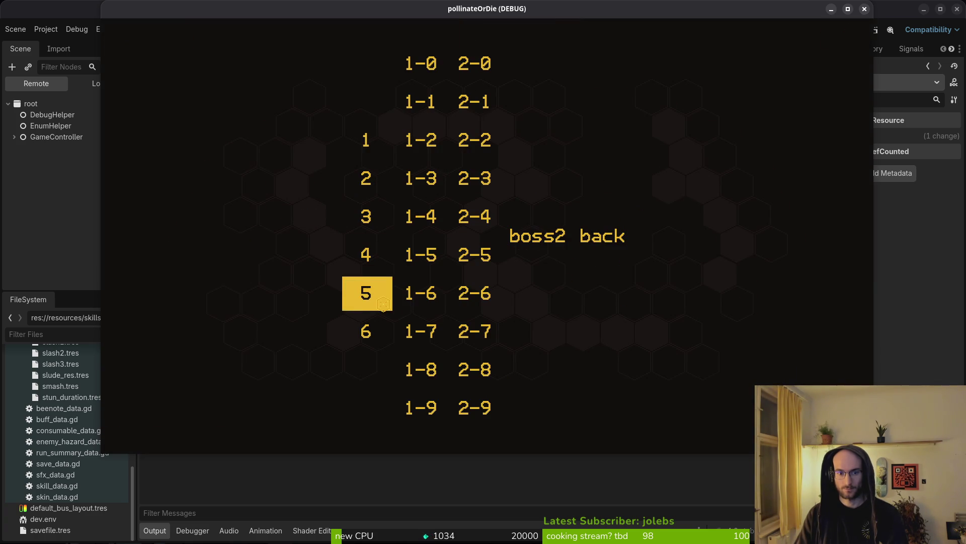
key(Return)
Play through the beetle fight, dismissing the intro, victory and pollen dialogues
key(j)
key(j)
key(j)
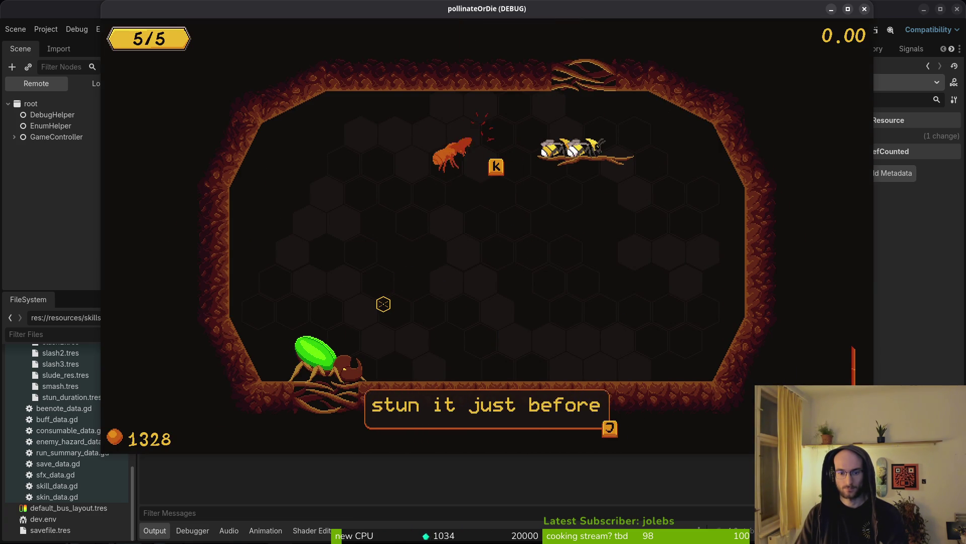
key(j)
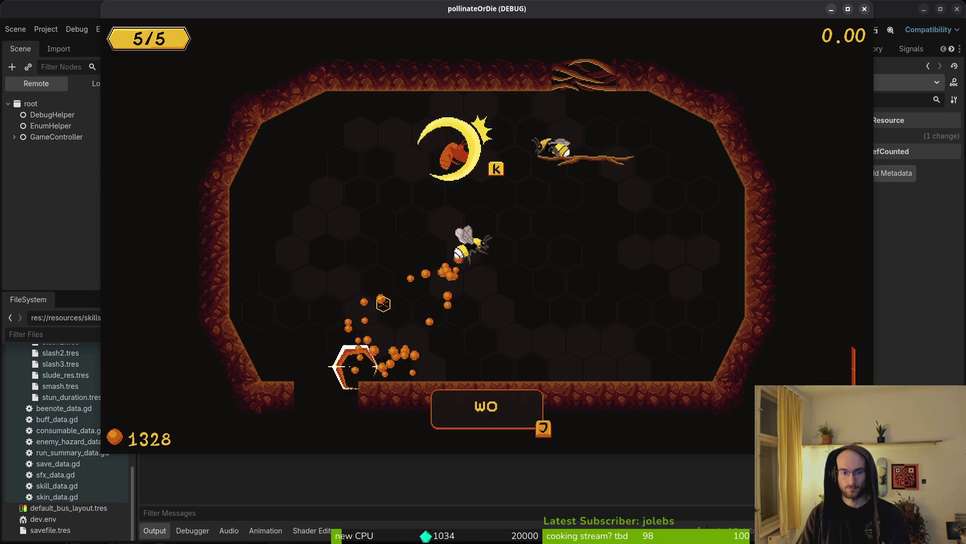
key(j)
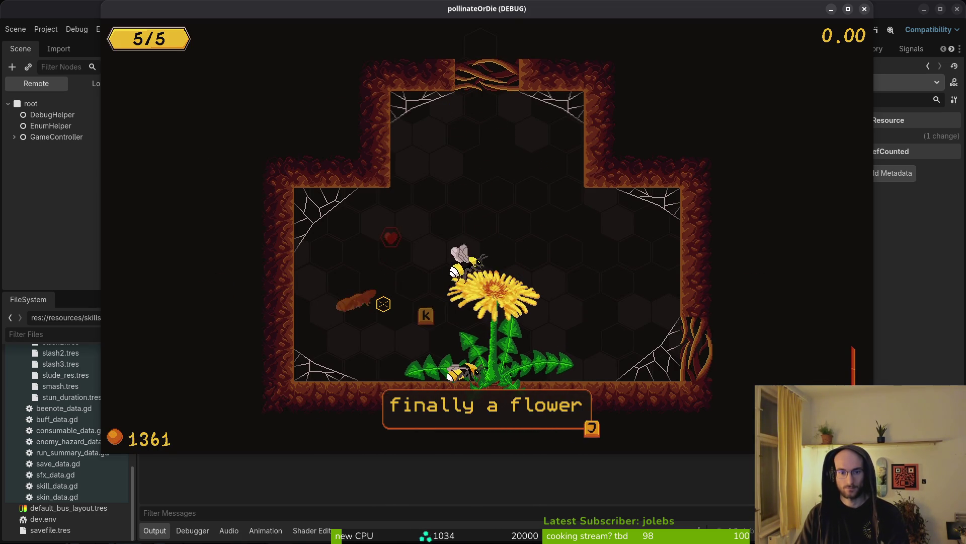
key(j)
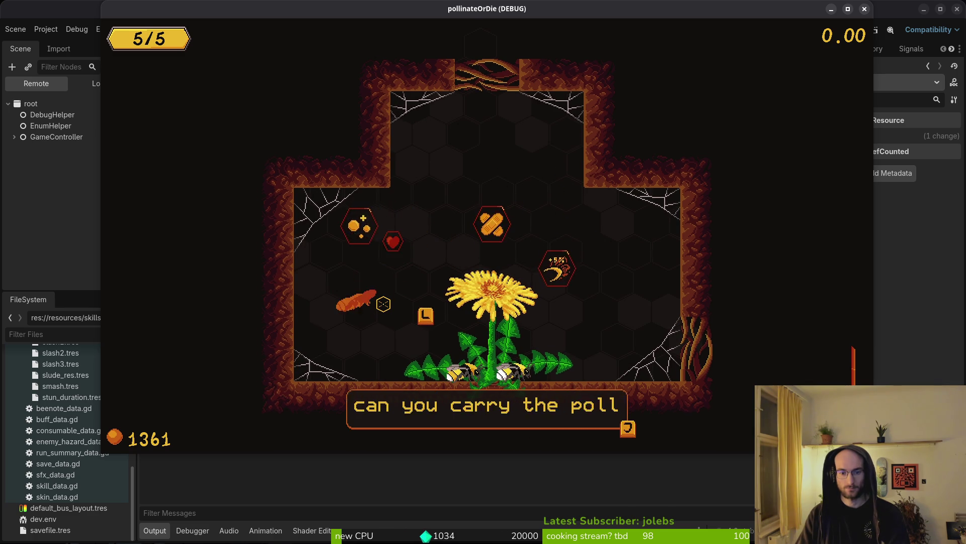
key(j)
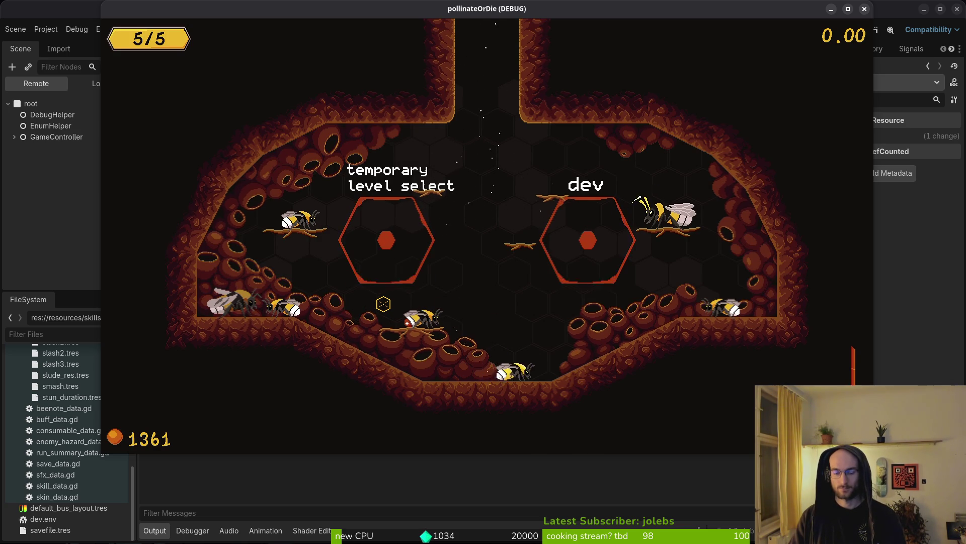
Quit to the main menu, close the game window and return to gate.gd in Vim
key(Escape)
key(Down)
key(Down)
key(Down)
key(Return)
key(Left)
key(Return)
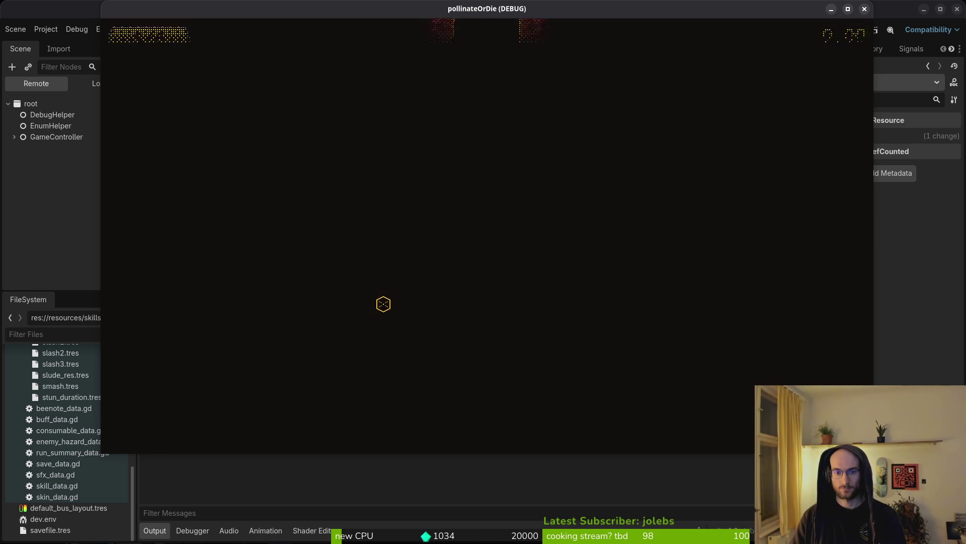
click(864, 8)
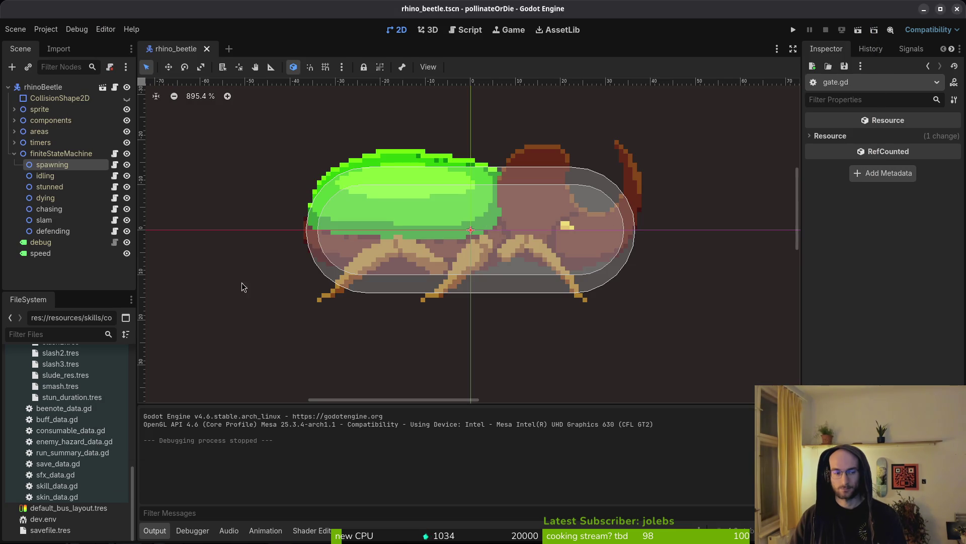
key(alt+Tab)
Save gate.gd, then review the changed files' diffs in tig, starting with hurt_component.gd
text(:wq)
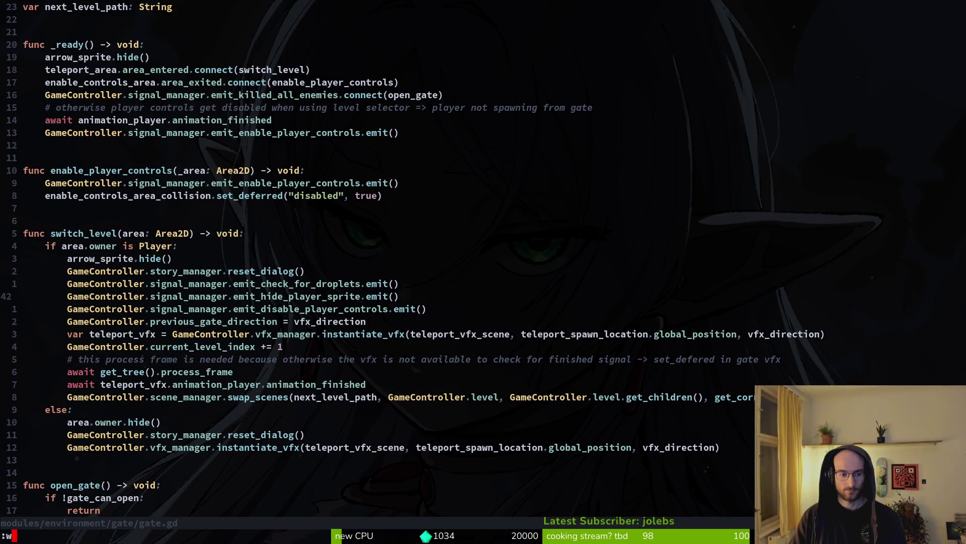
key(Return)
text(tig)
key(Return)
key(s)
key(Down)
key(Down)
key(Down)
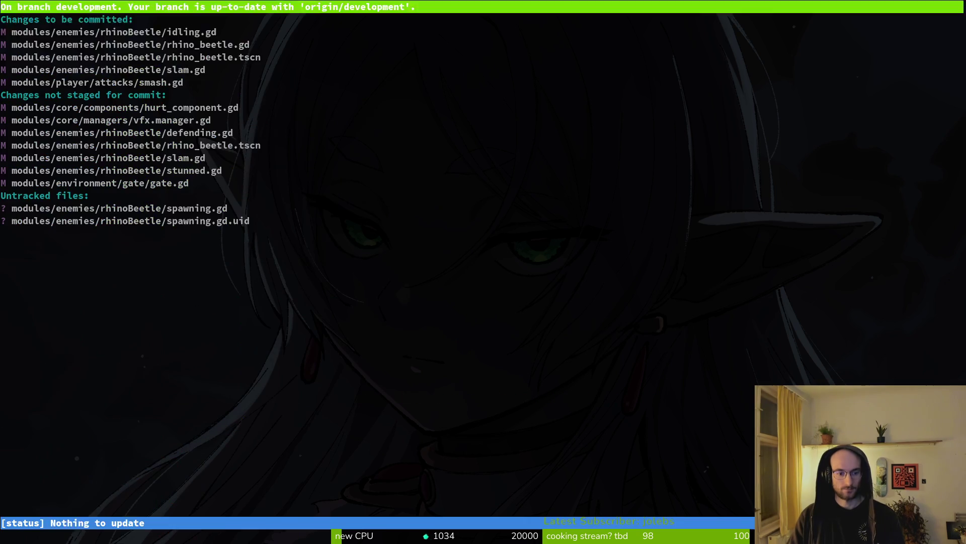
key(Up)
key(Up)
key(Up)
key(Down)
key(Down)
key(Down)
key(Return)
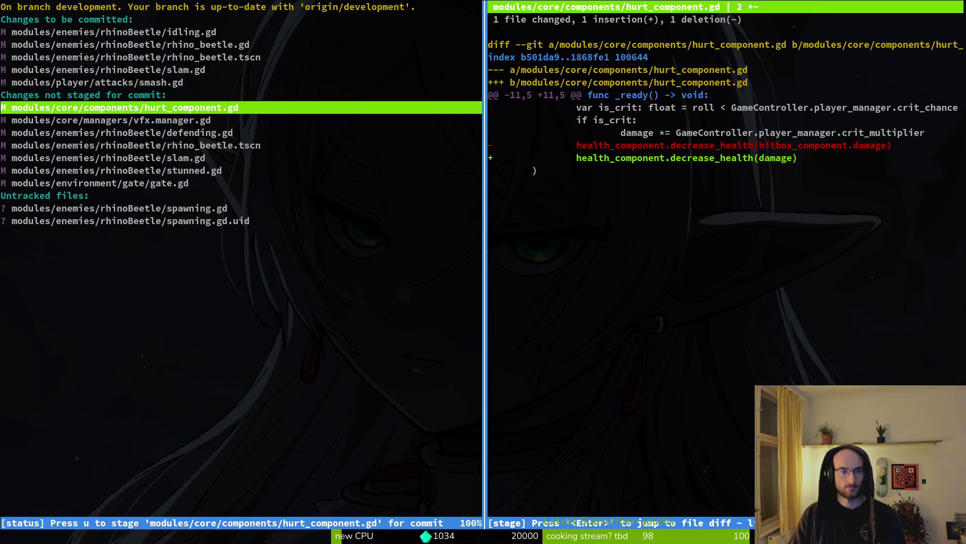
key(Down)
key(Down)
Stage defending.gd, rhino_beetle.tscn, slam.gd and stunned.gd after checking their diffs
key(u)
key(u)
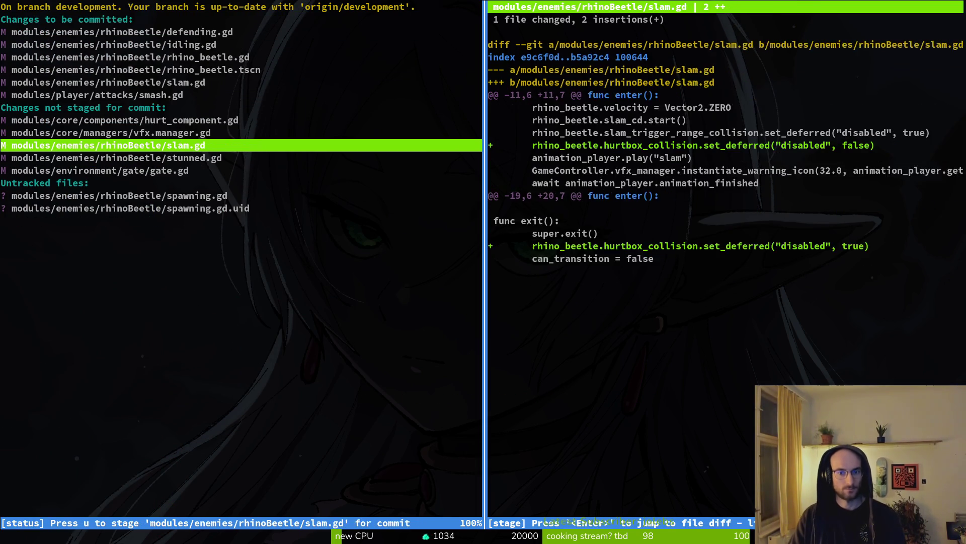
key(Down)
key(Up)
key(Up)
key(Up)
key(Up)
key(Up)
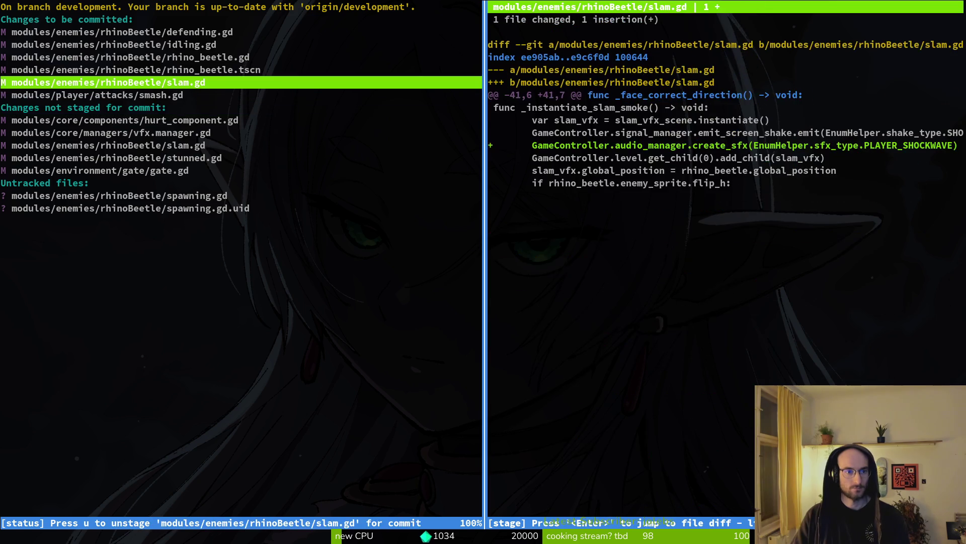
key(Up)
key(Up)
key(Up)
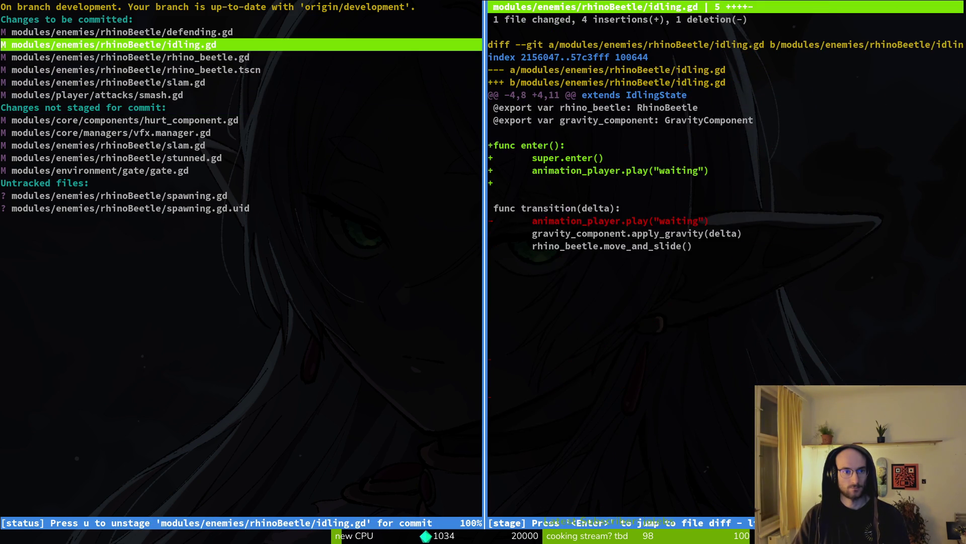
key(Down)
key(Down)
key(Down)
key(Down)
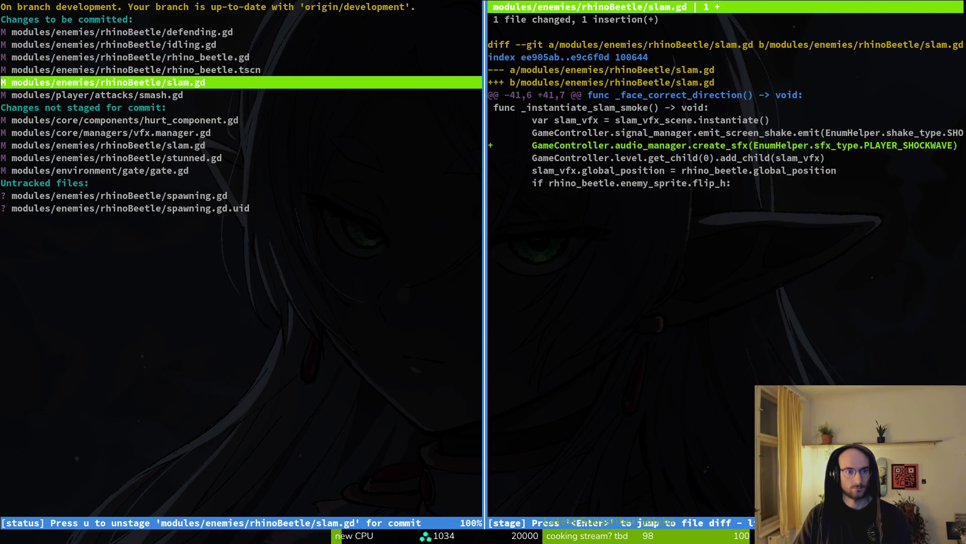
key(Down)
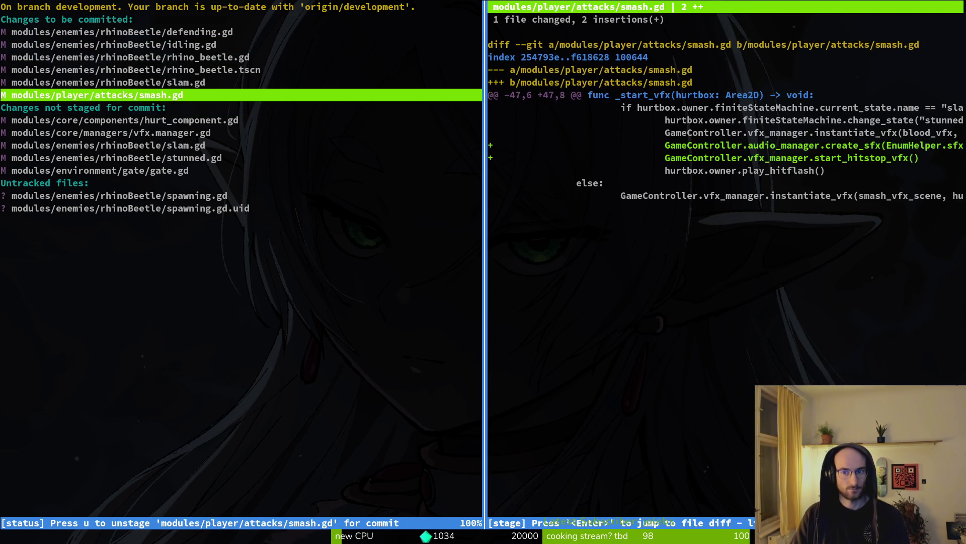
key(Down)
key(Down)
key(Down)
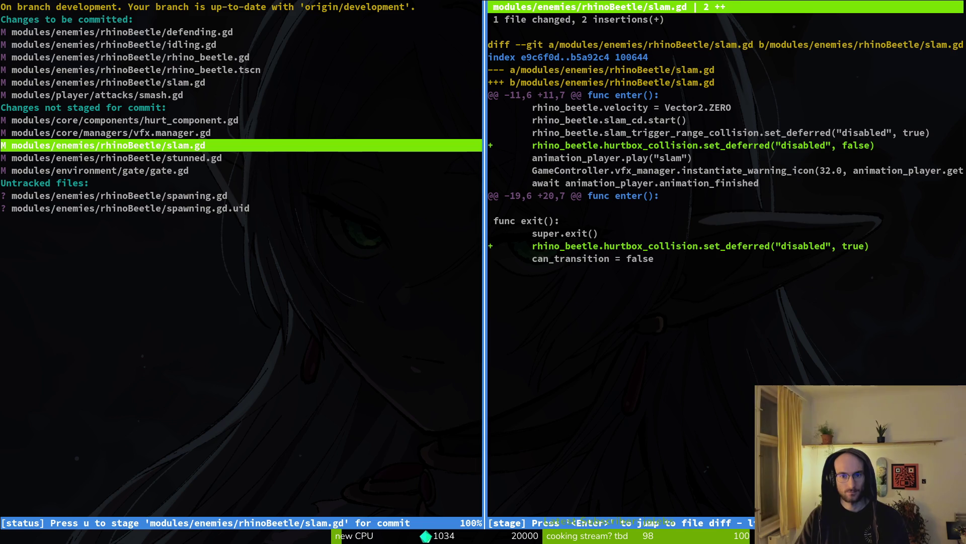
key(u)
key(Up)
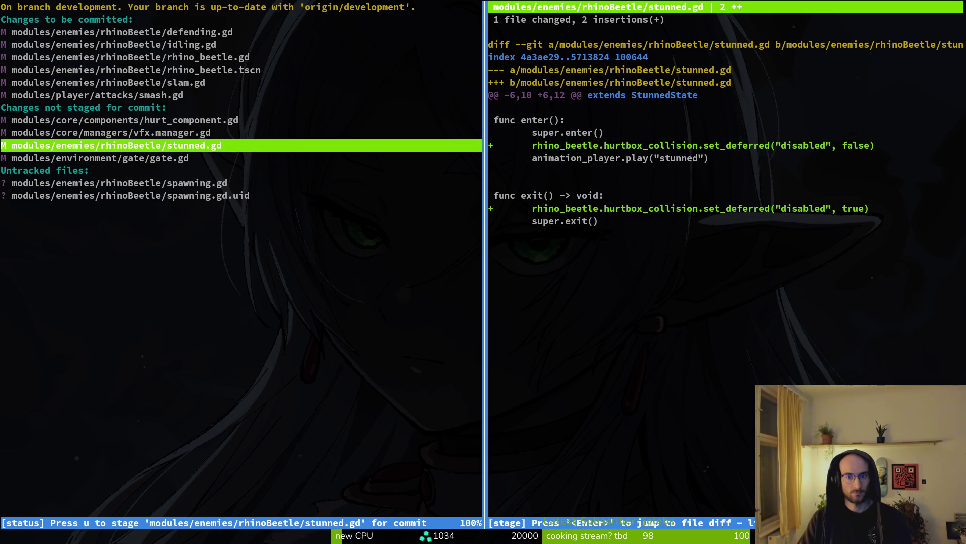
key(u)
key(Down)
Commit the staged rhino beetle changes with a git commit message
text(uu)
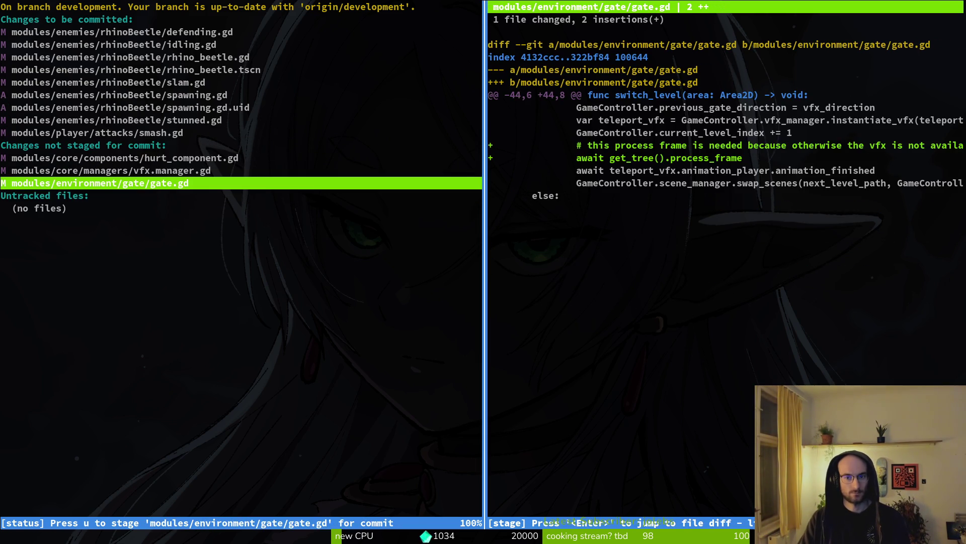
text(Qgit commit -m)
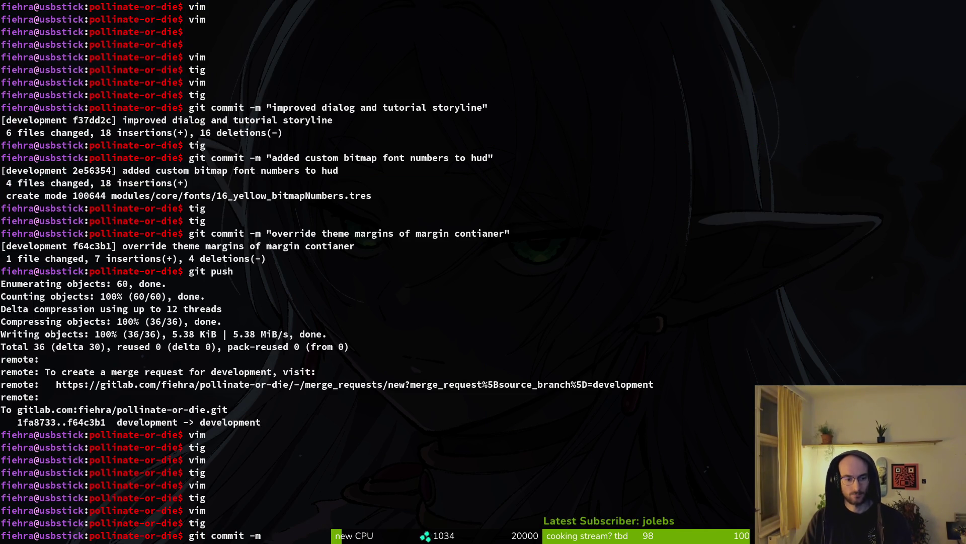
key(BackSpace)
key(BackSpace)
text("improved )
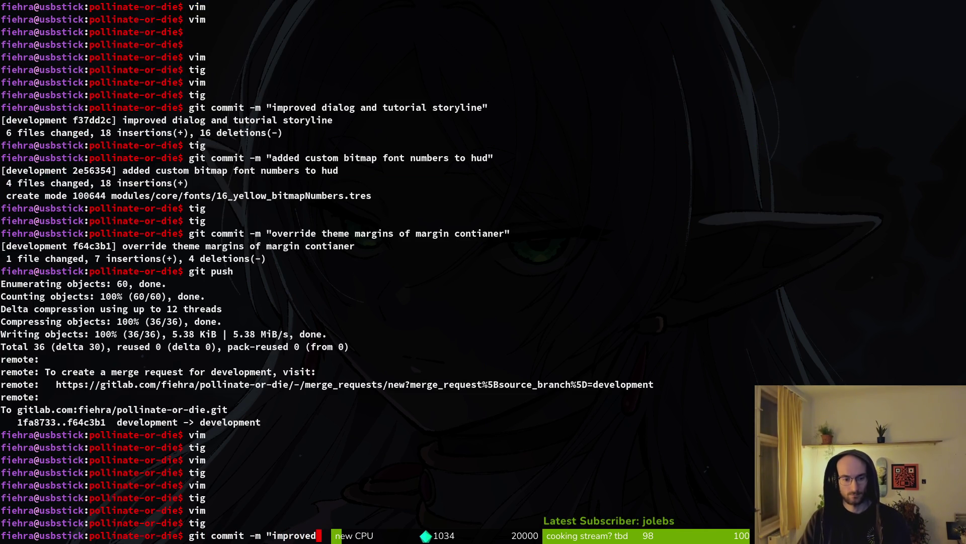
text(ythm)
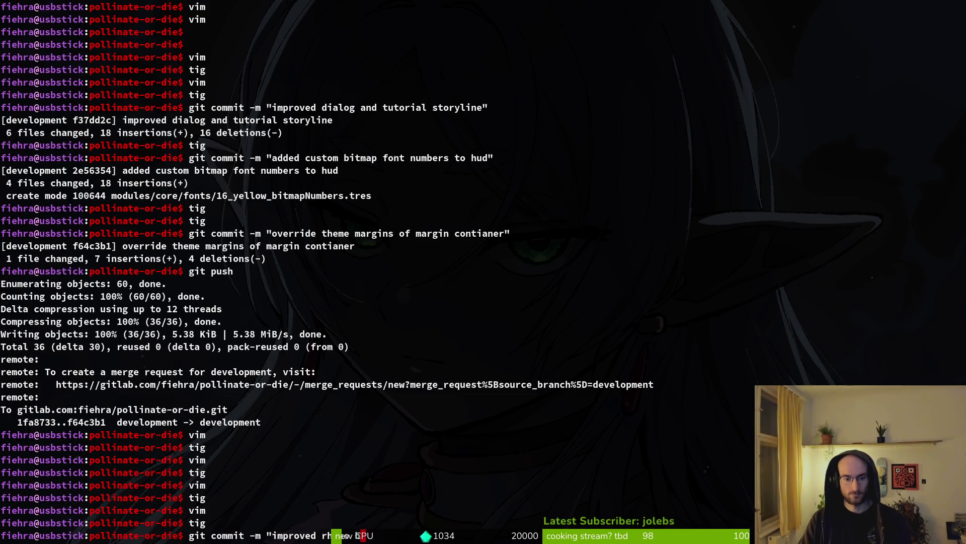
key(Return)
Stage hurt_component.gd in tig and commit it as "fixed crit chance"
text(tig)
key(Return)
key(s)
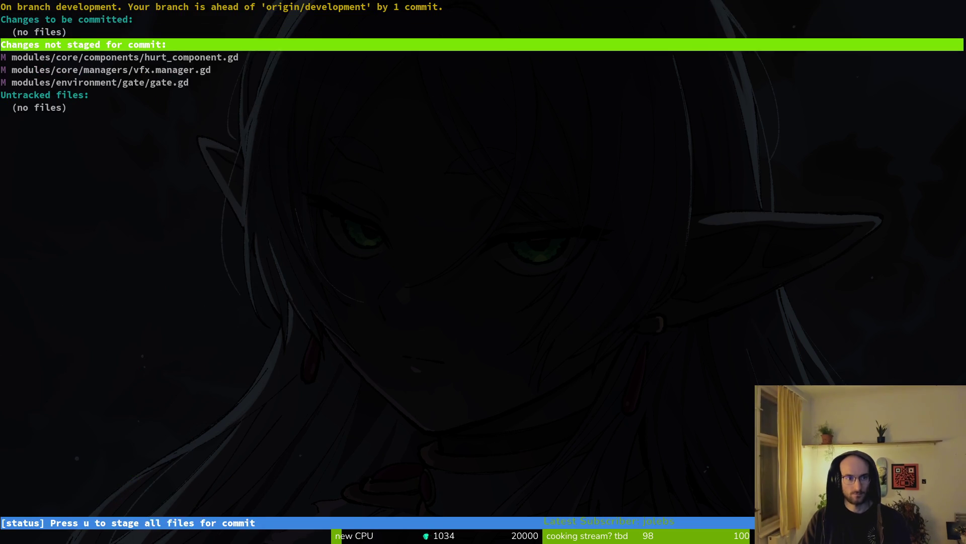
key(Down)
key(Return)
key(u)
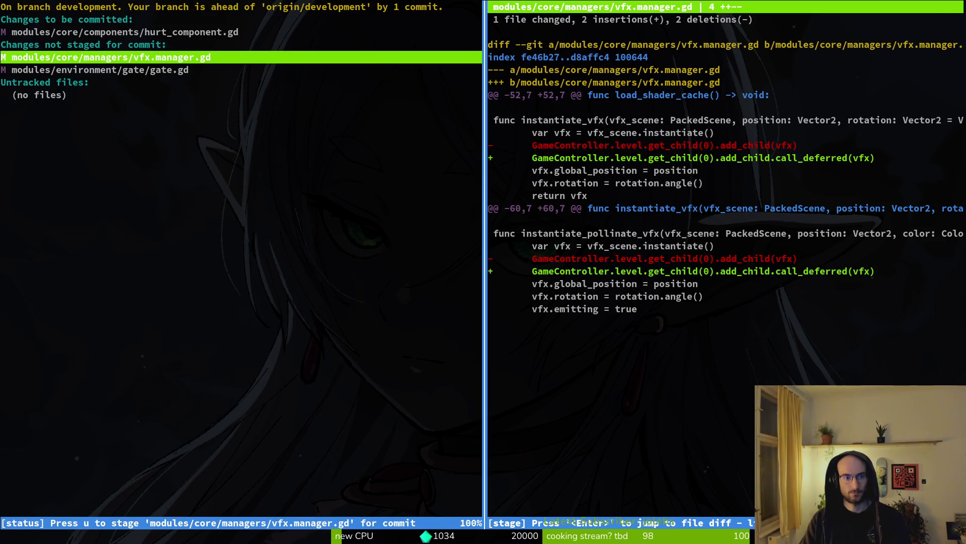
key(shift+q)
text(git commit -m ")
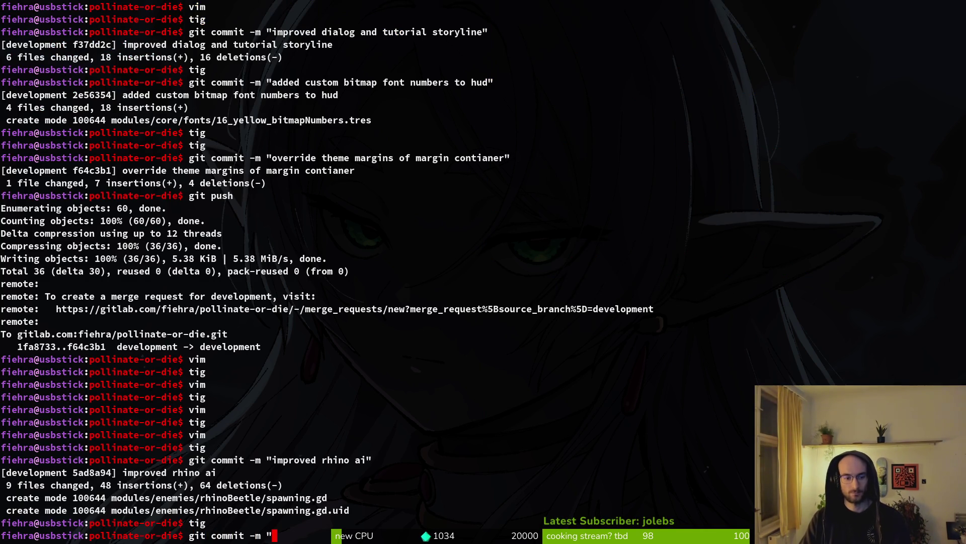
text(fixed crit)
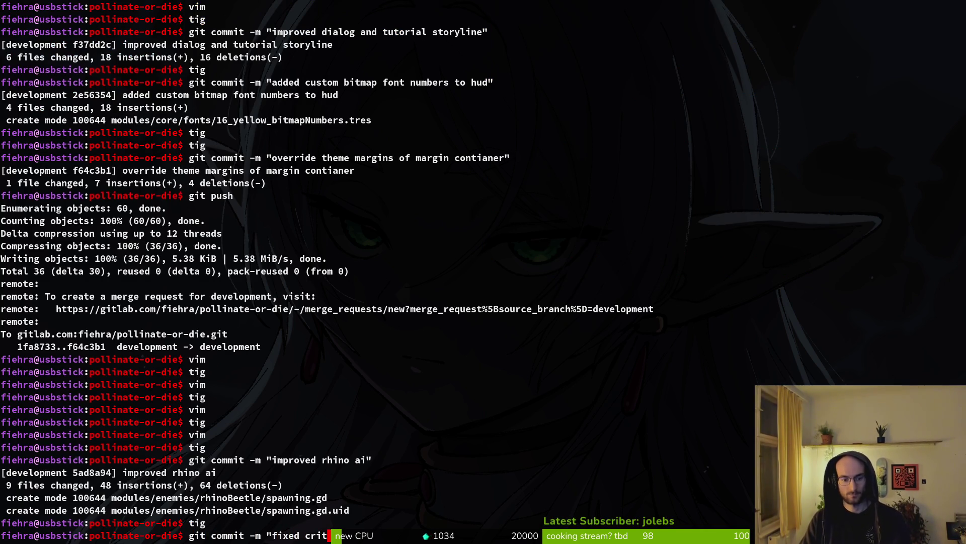
text(ical)
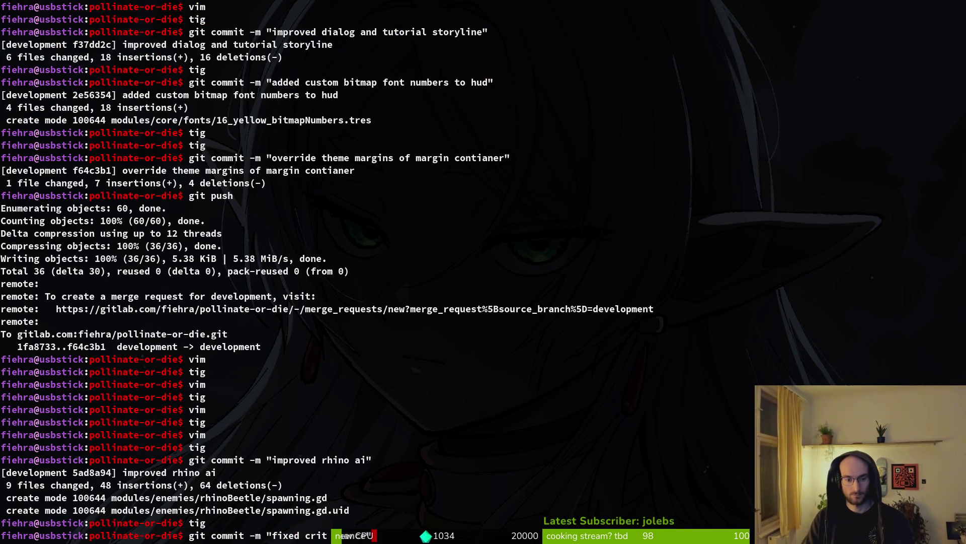
key(Return)
Stage vfx.manager.gd and gate.gd and commit them as "reverted removal of set deferred lol"
text(tig)
key(Return)
key(Down)
key(Down)
key(Down)
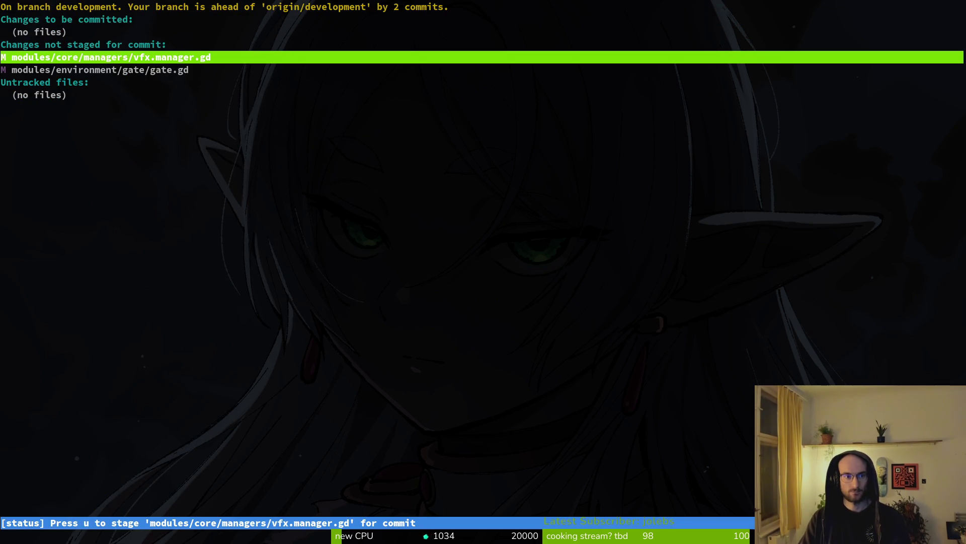
key(u)
key(u)
key(Up)
key(Return)
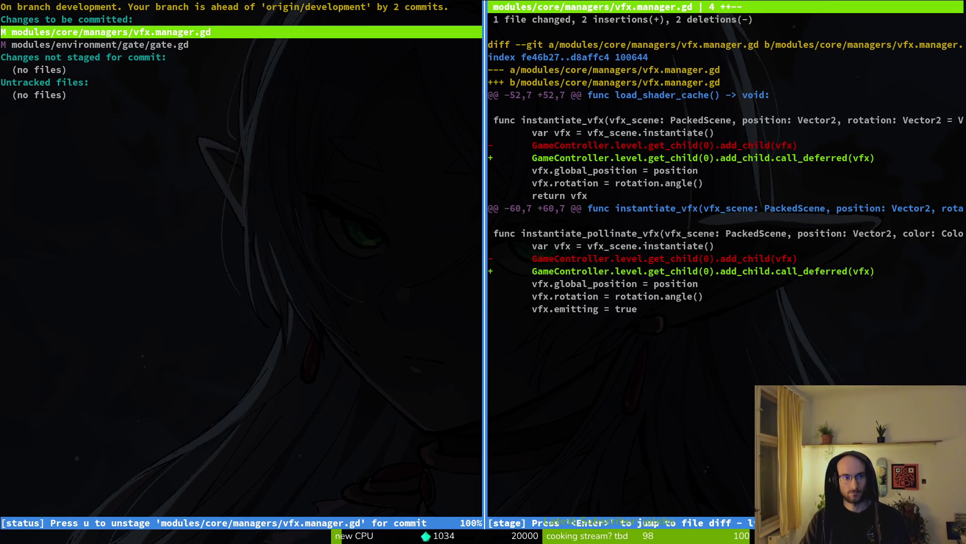
key(Down)
key(Up)
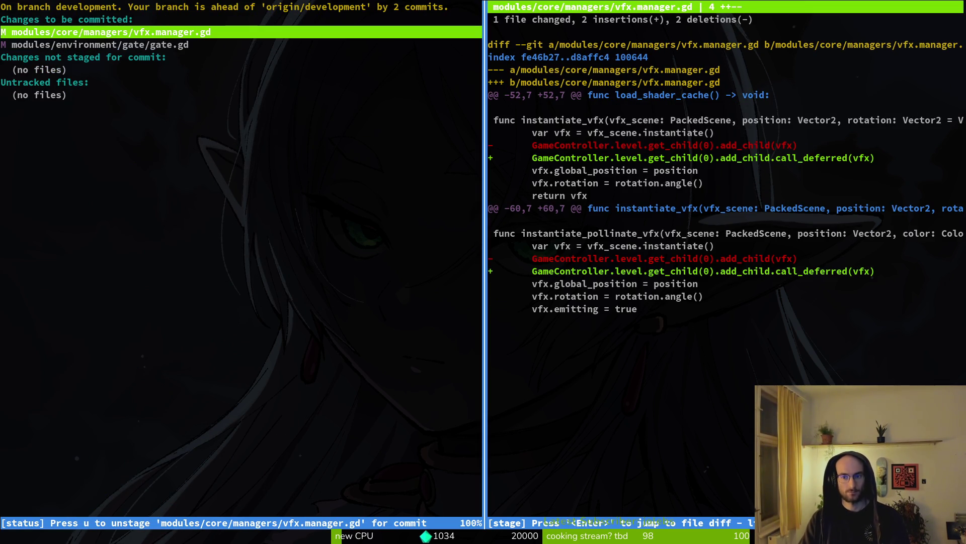
key(q)
key(q)
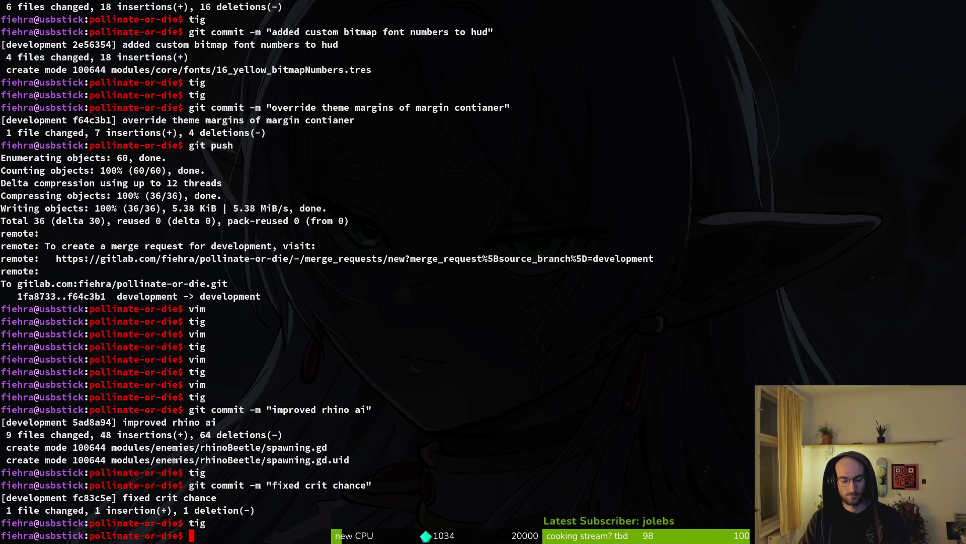
text(git commit -m "re)
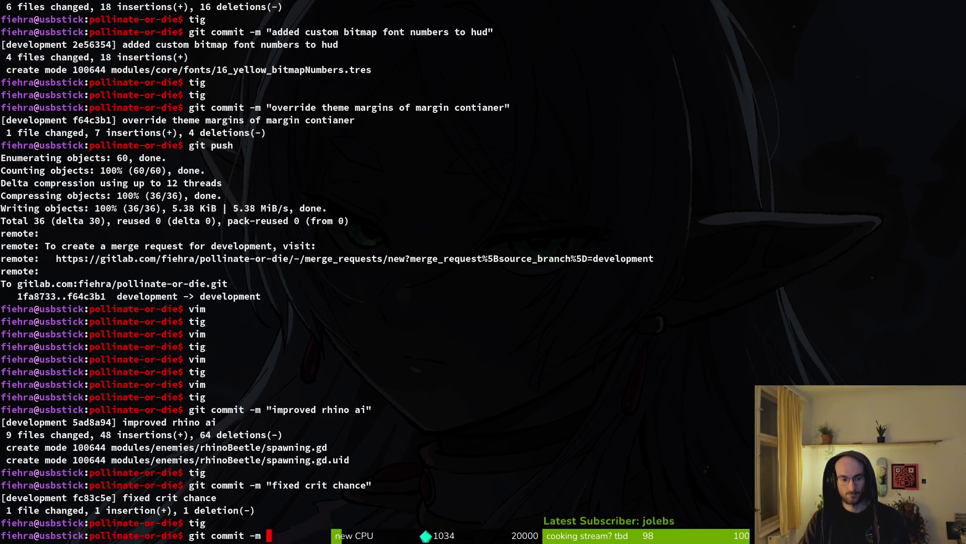
text(verted re)
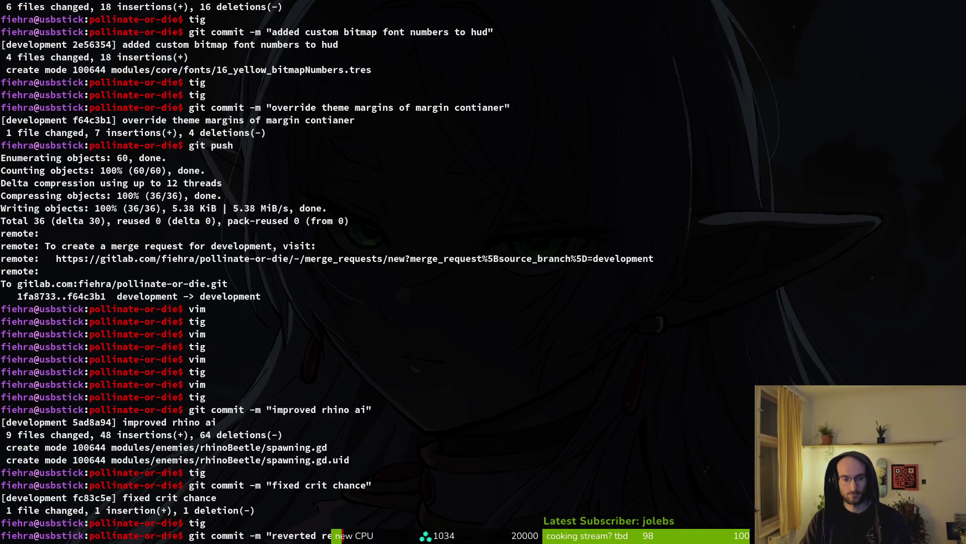
text(moval of set def)
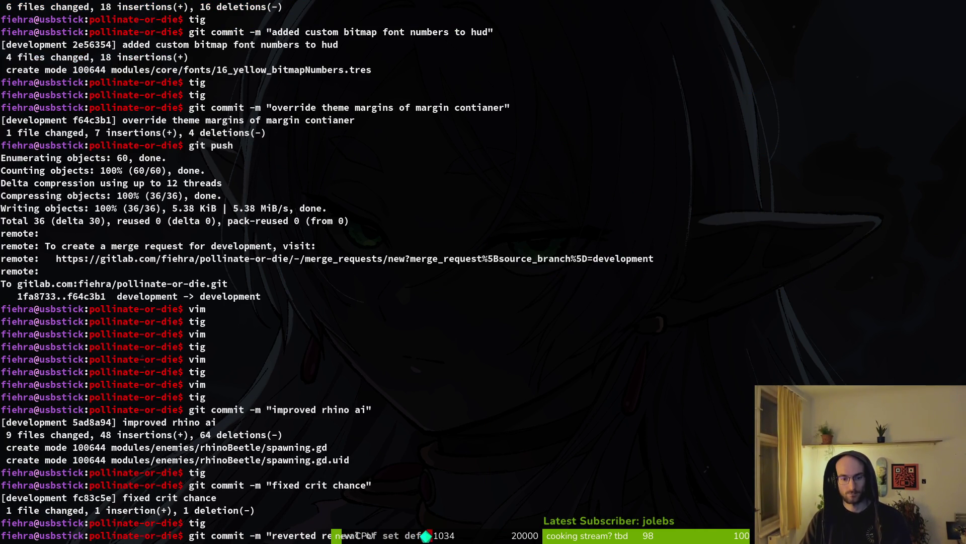
key(BackSpace)
key(BackSpace)
text(ult lol)
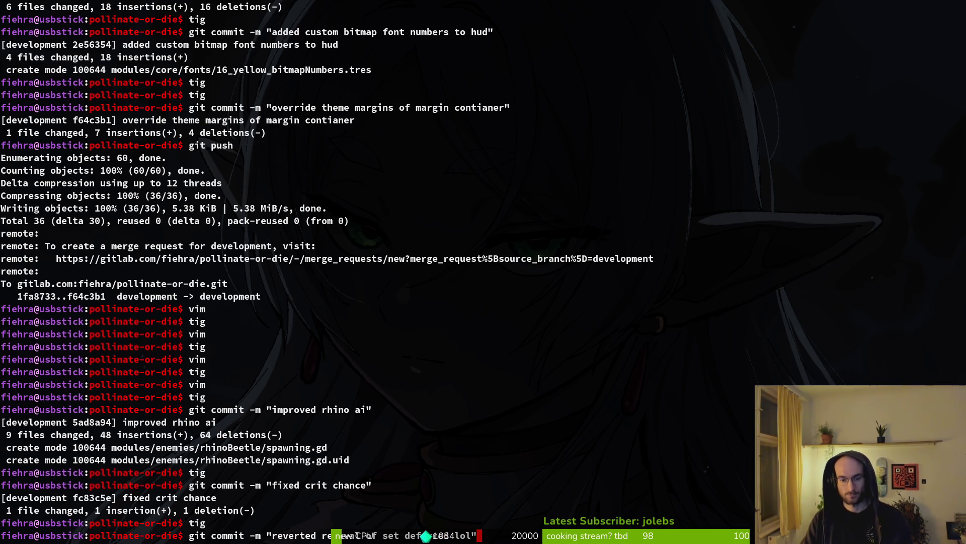
key(Return)
Push the new commits to the development branch with git push
text(git push)
key(Return)
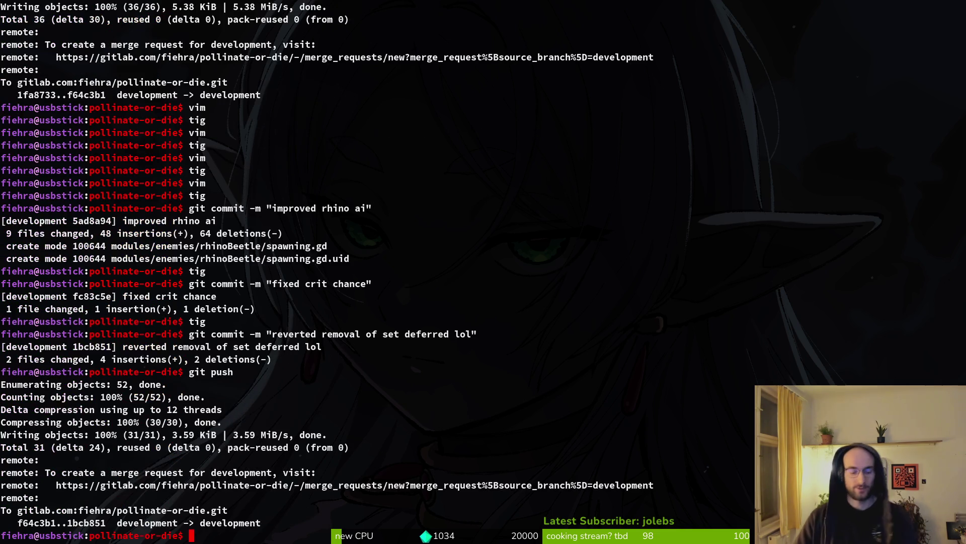
text(t)
key(BackSpace)
key(alt+Tab)
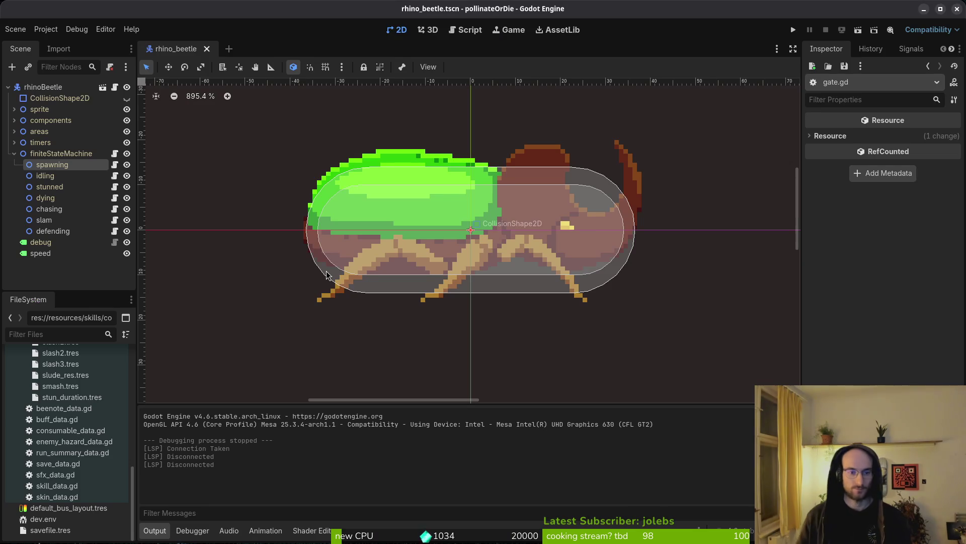
Close the Godot editor and both Brave signal search tabs, quitting the browser
click(961, 9)
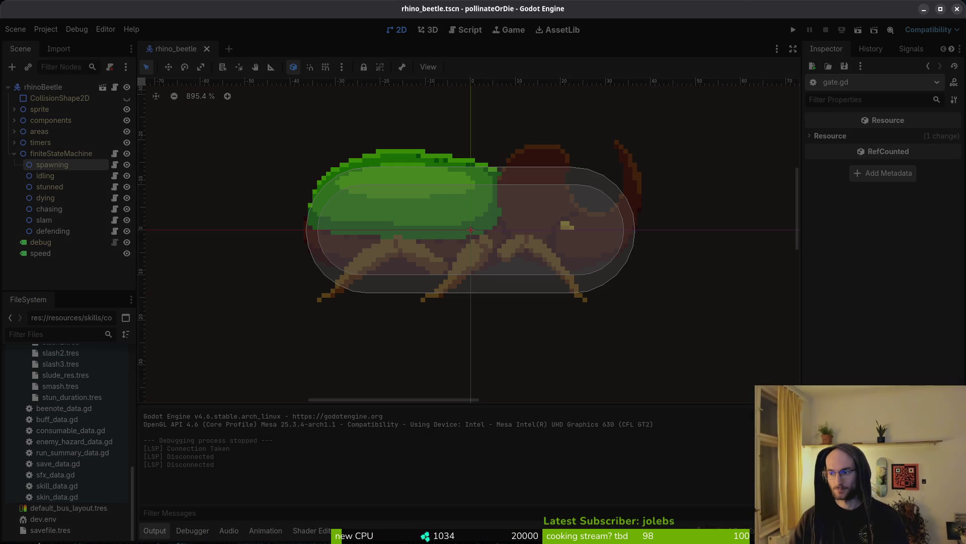
key(alt+Tab)
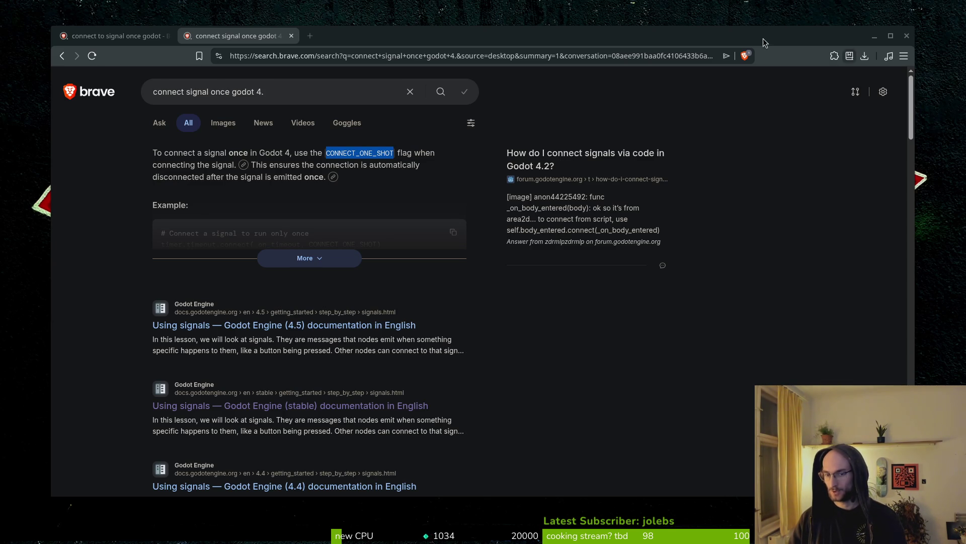
click(290, 36)
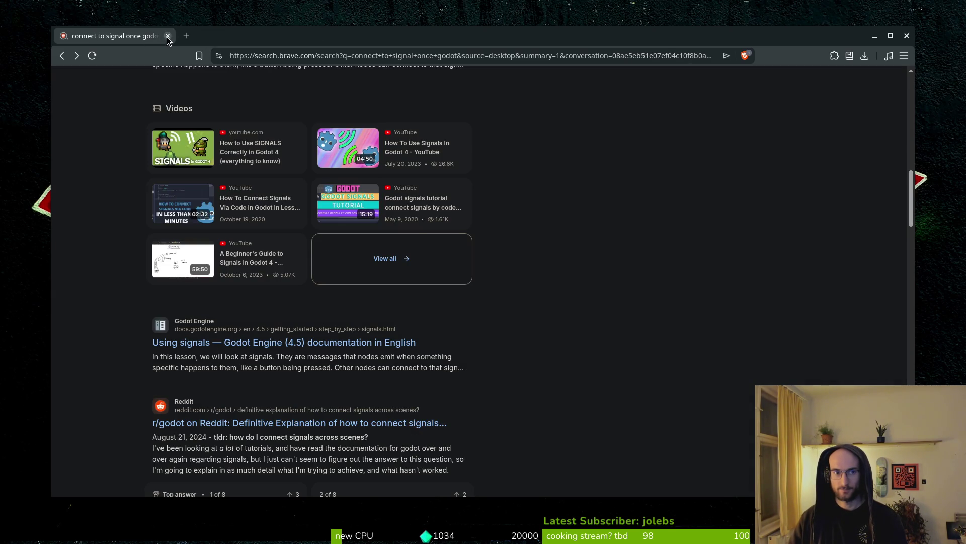
click(167, 36)
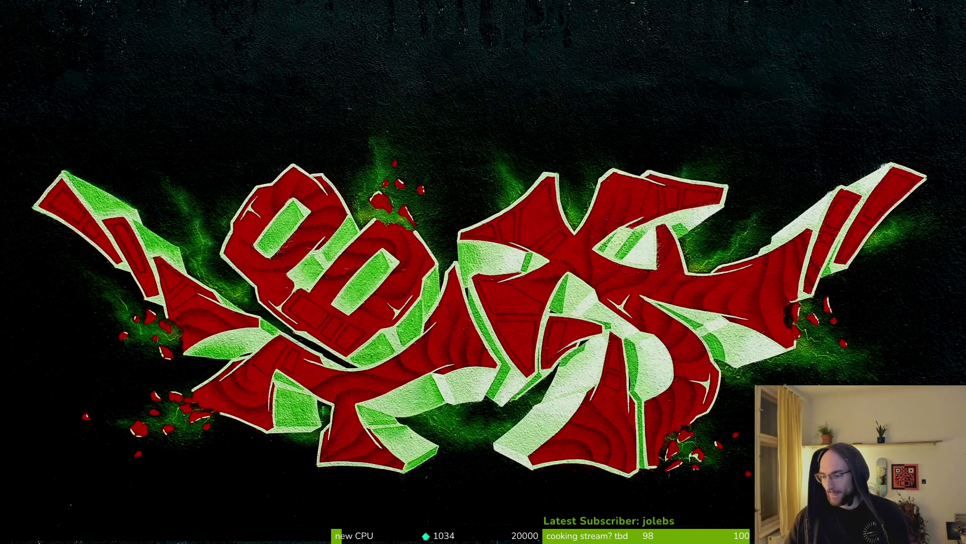
key(super)
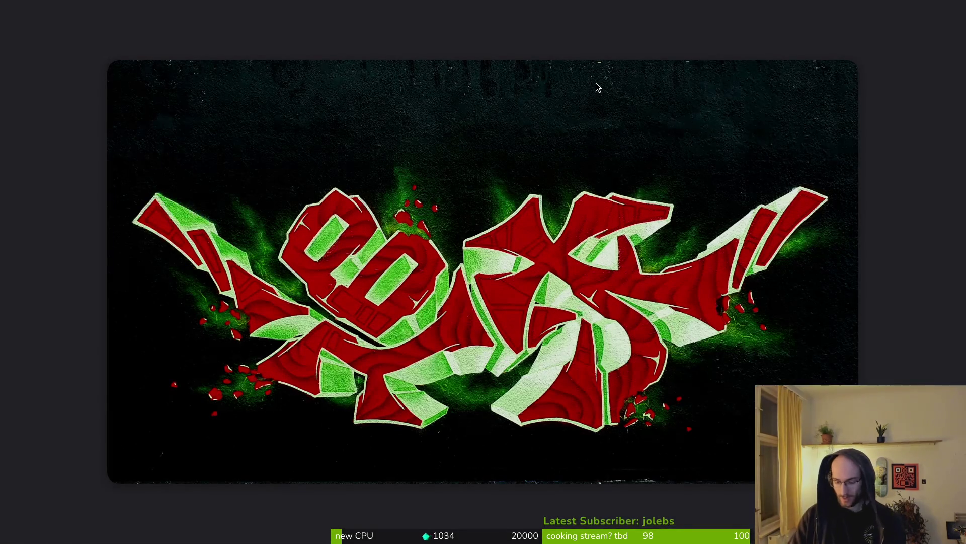
Relaunch Godot, open pollinateOrDie, and browse to the pollinate-or-die folder in Files
key(super)
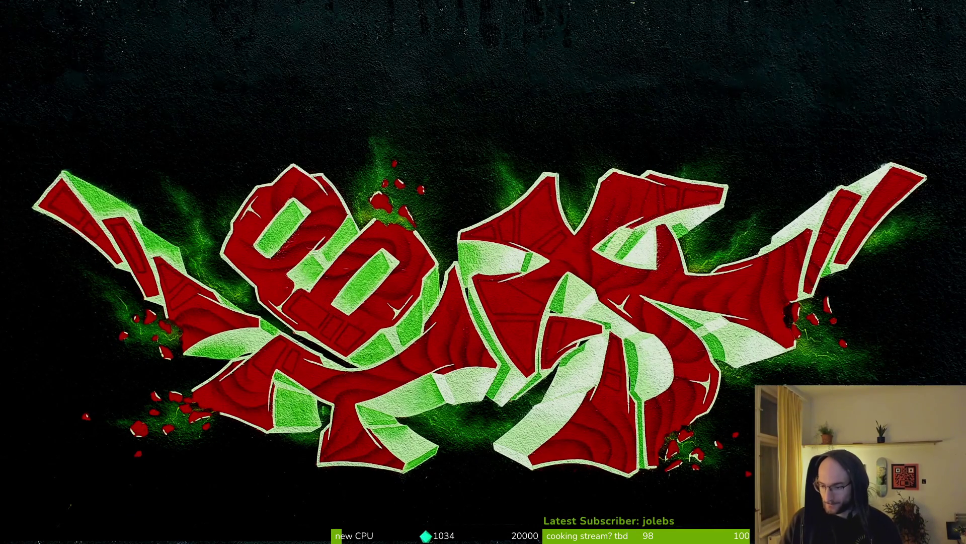
key(super)
key(super)
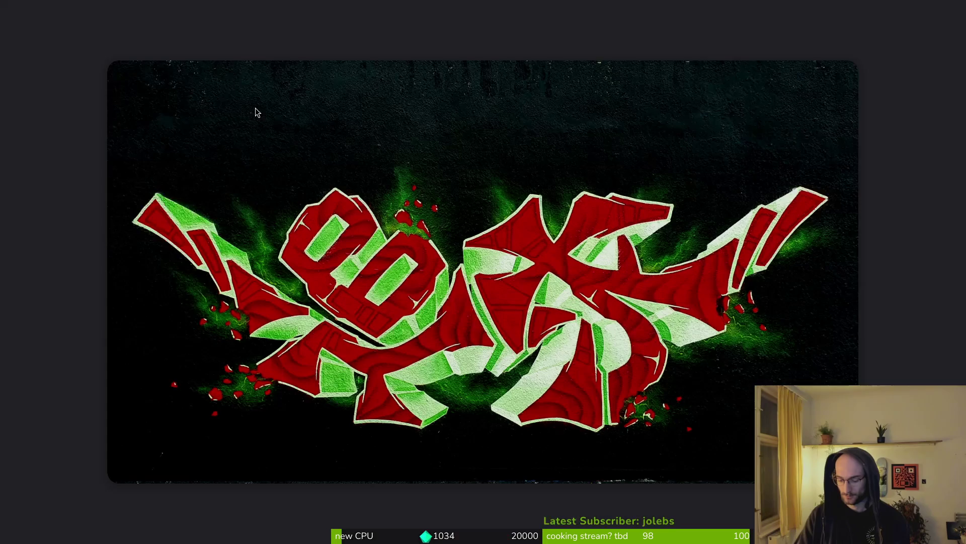
key(super)
key(super)
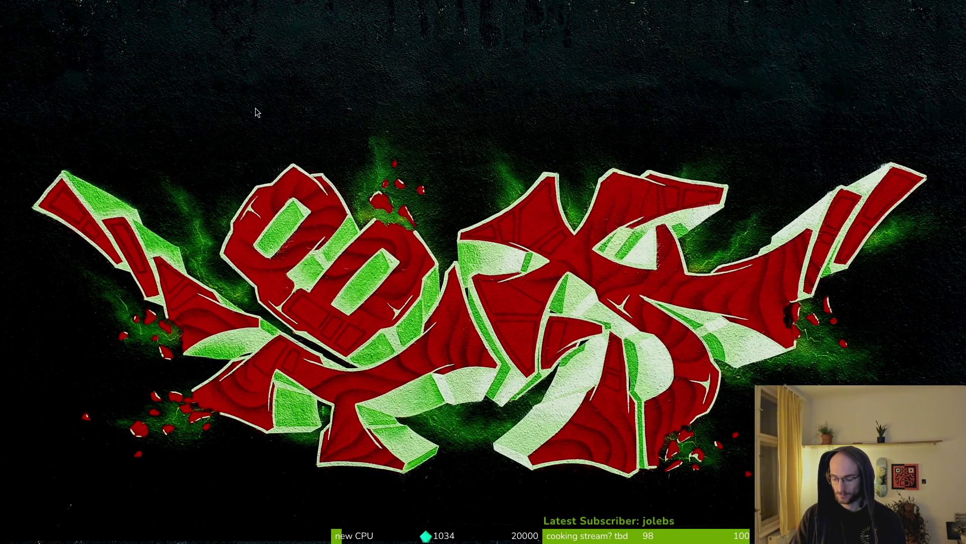
key(super)
key(super)
key(super)
key(super)
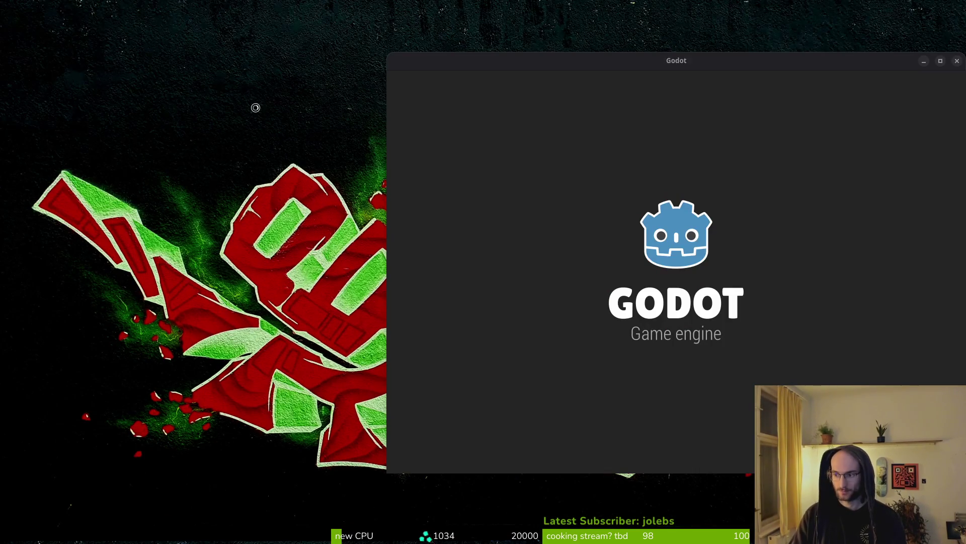
key(ctrl+alt+t)
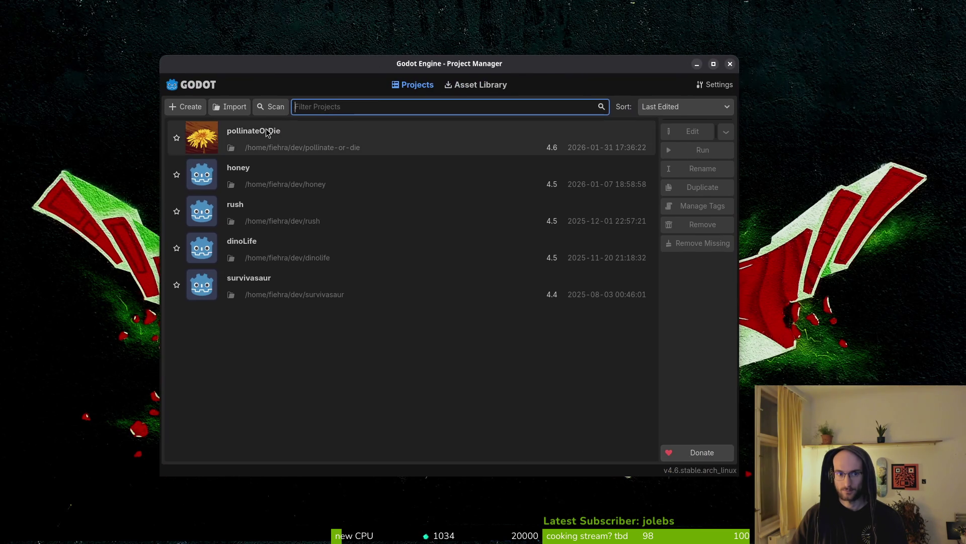
double_click(266, 129)
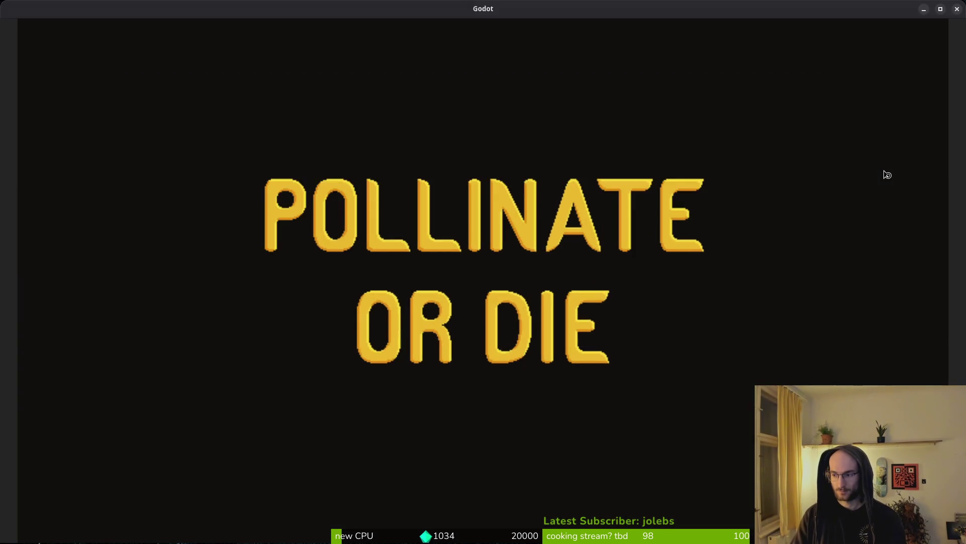
key(super+e)
click(254, 277)
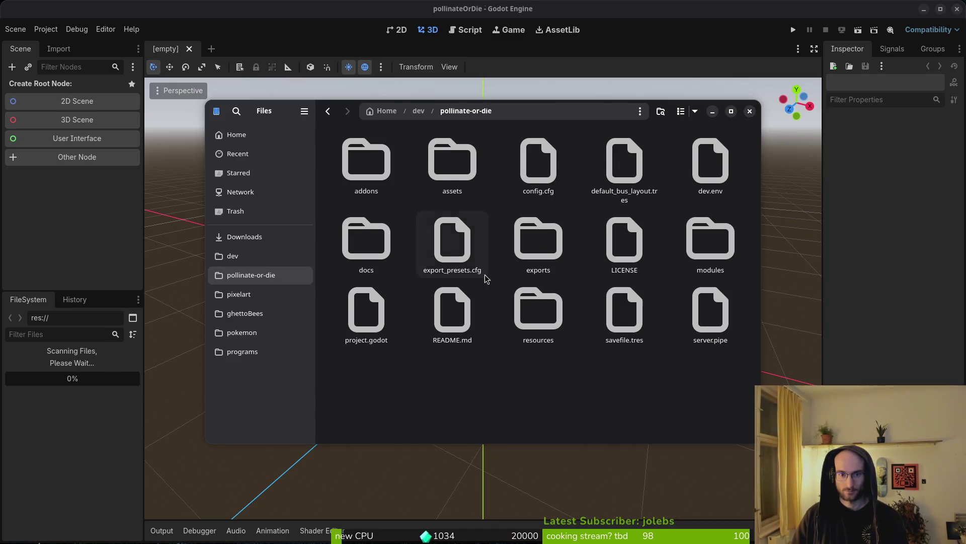
Move config.cfg and savefile.tres to the trash and close the file manager
click(639, 329)
ctrl+click(539, 161)
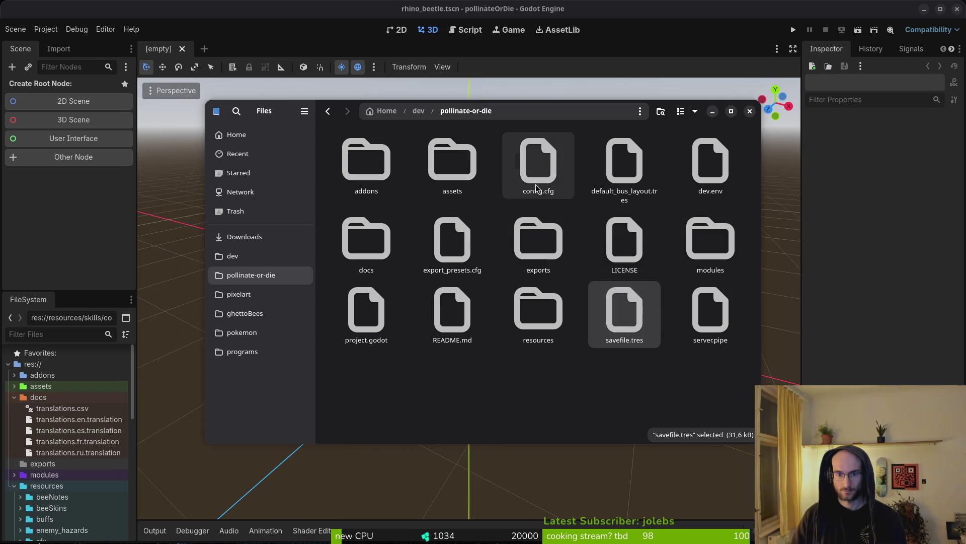
key(Delete)
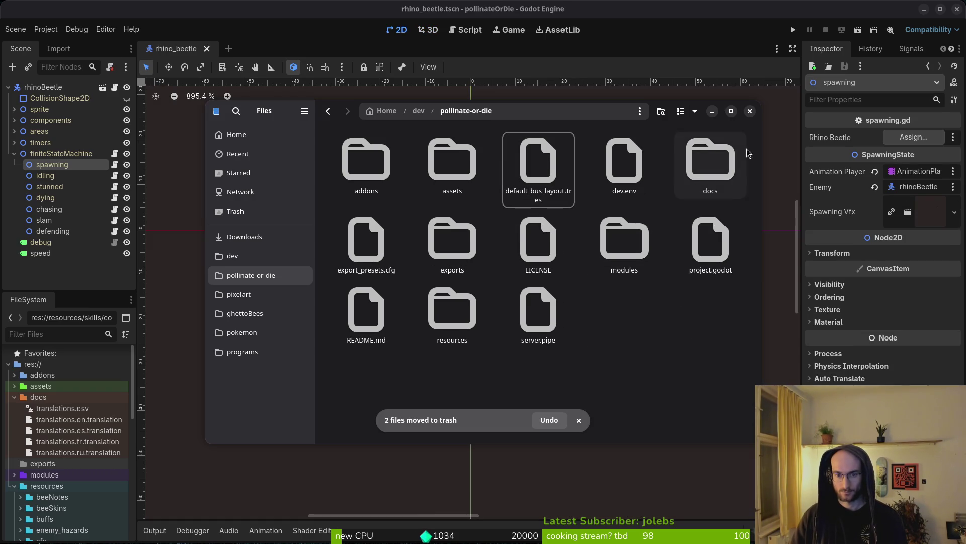
click(750, 111)
Collapse the finiteStateMachine node, save the rhino_beetle scene, and collapse the docs and modules folders
scroll(496, 249, down, 3)
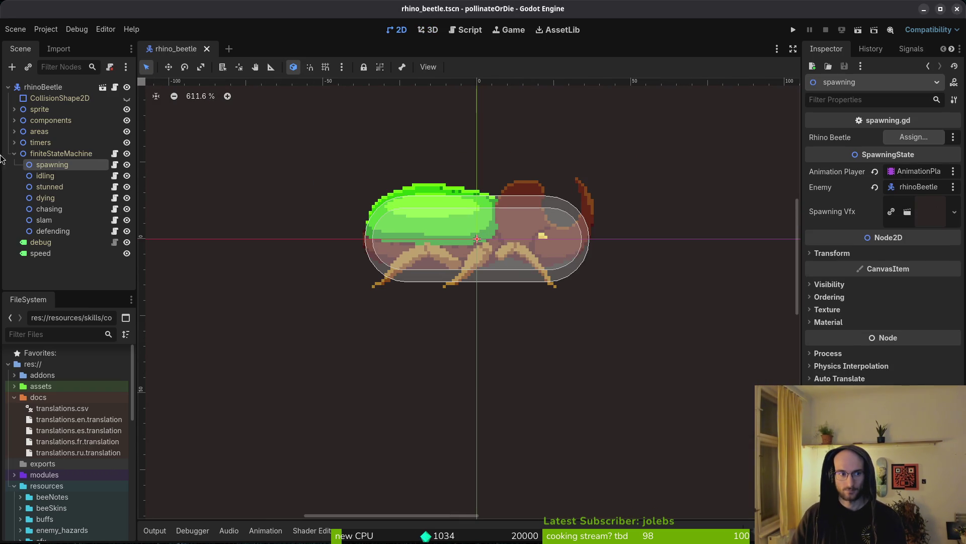
click(14, 153)
key(ctrl+s)
click(11, 399)
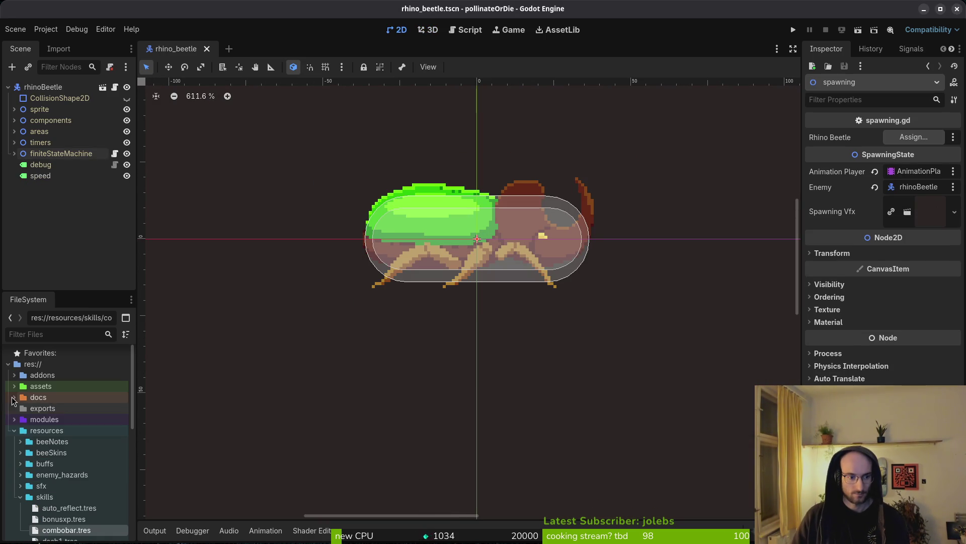
click(15, 422)
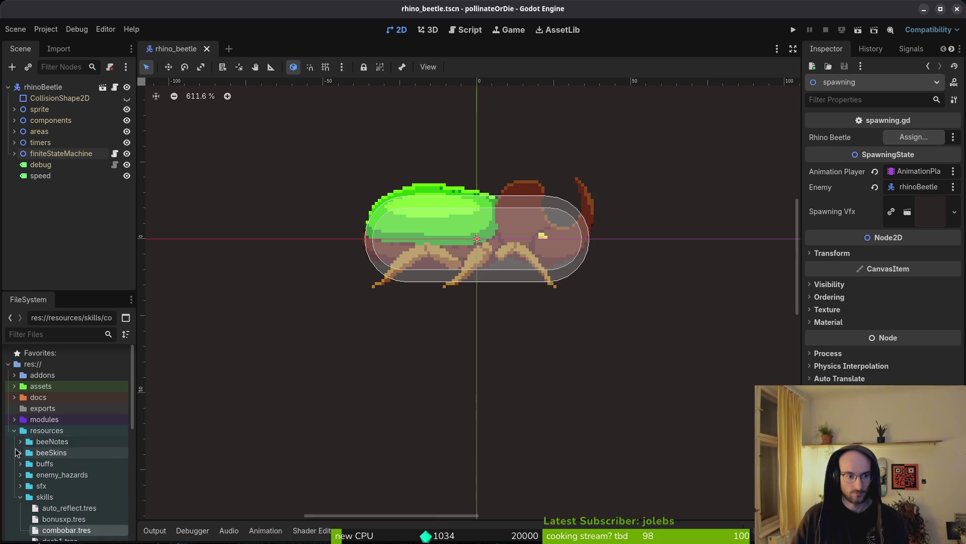
click(14, 419)
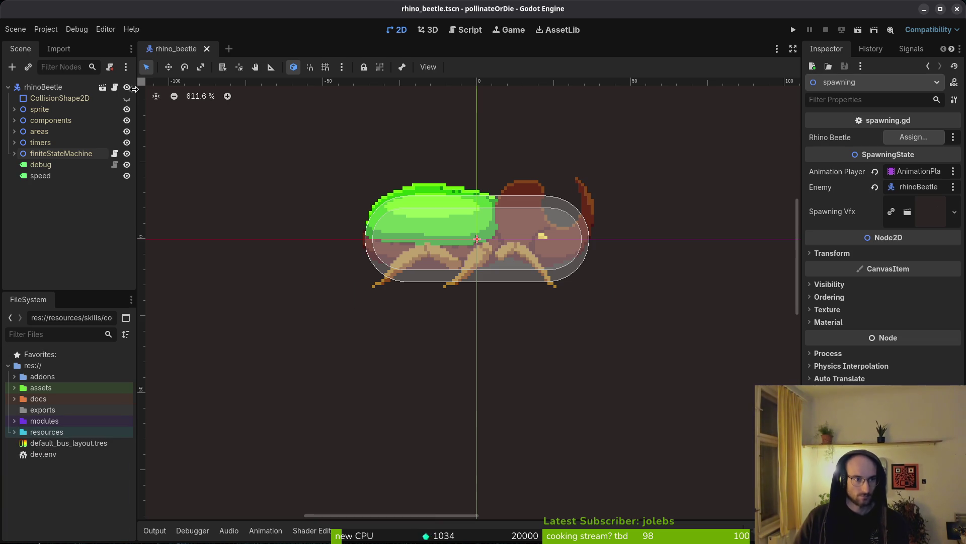
Switch windows through the Activities overview and launch a full-screen terminal
click(33, 31)
key(Escape)
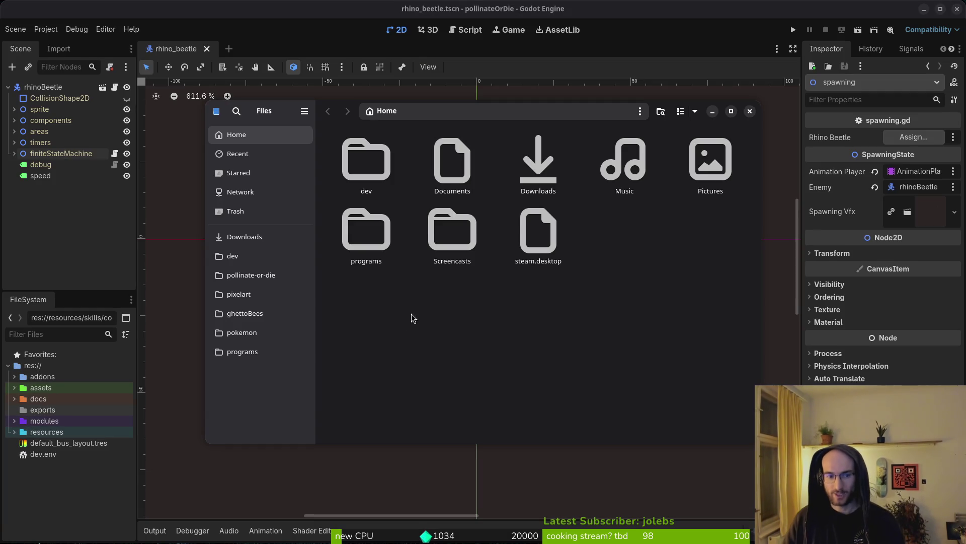
key(super)
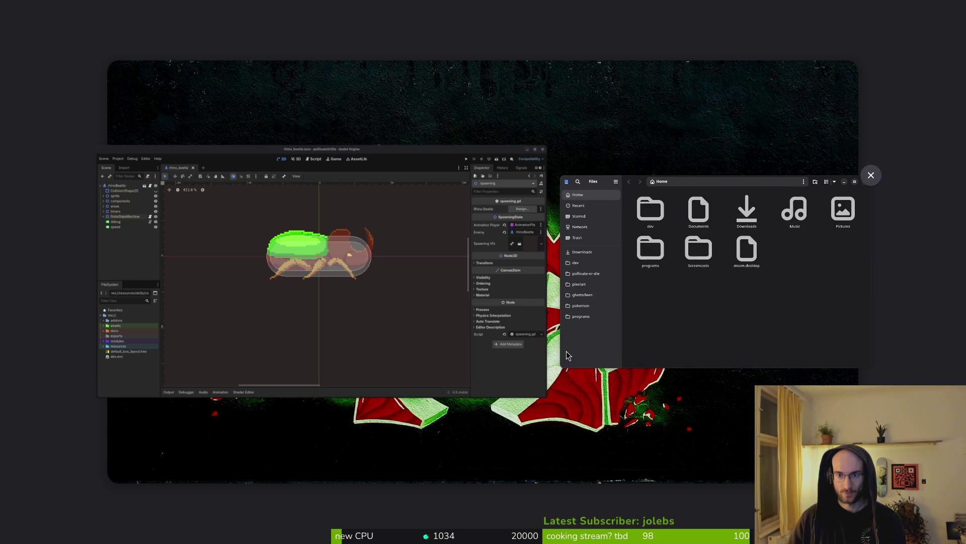
click(395, 277)
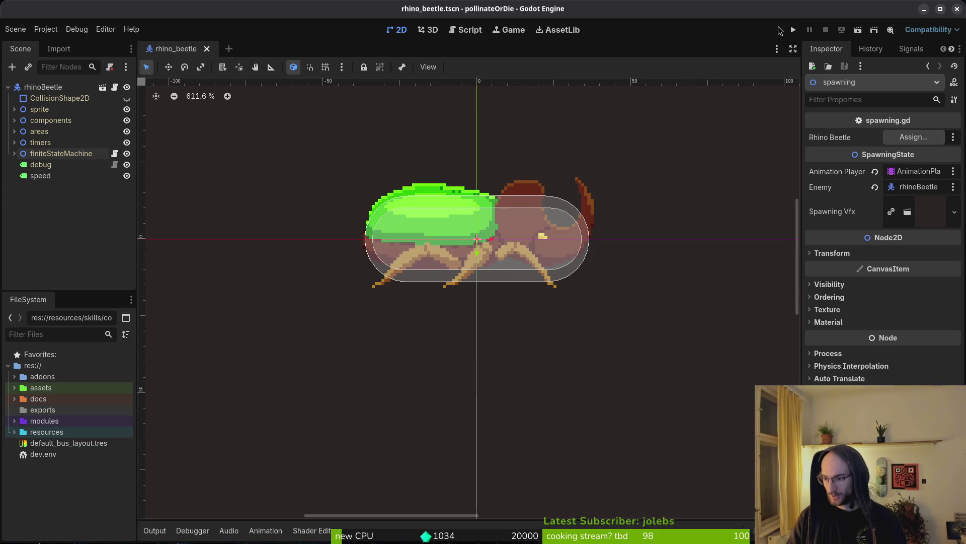
key(super)
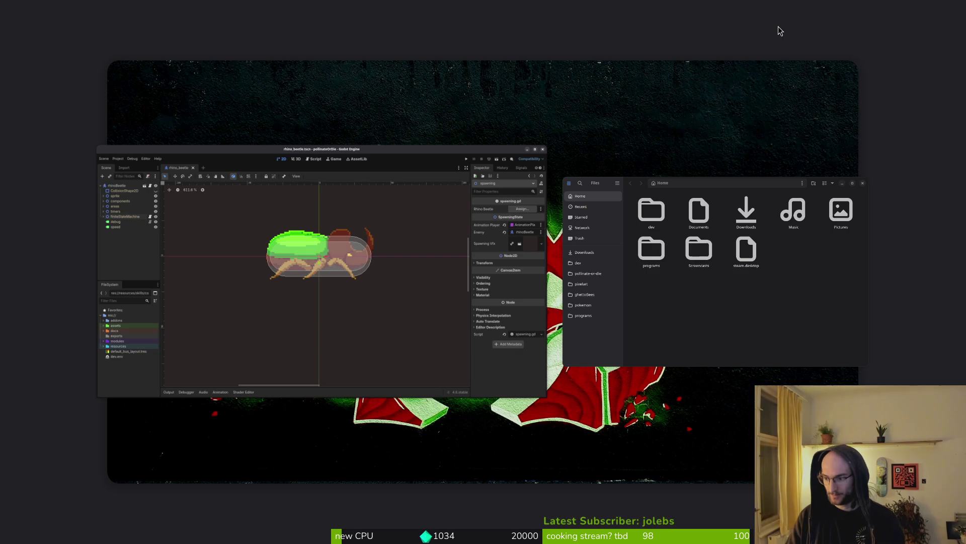
key(ctrl+alt+t)
text(cd dev/pollinate-or-die/)
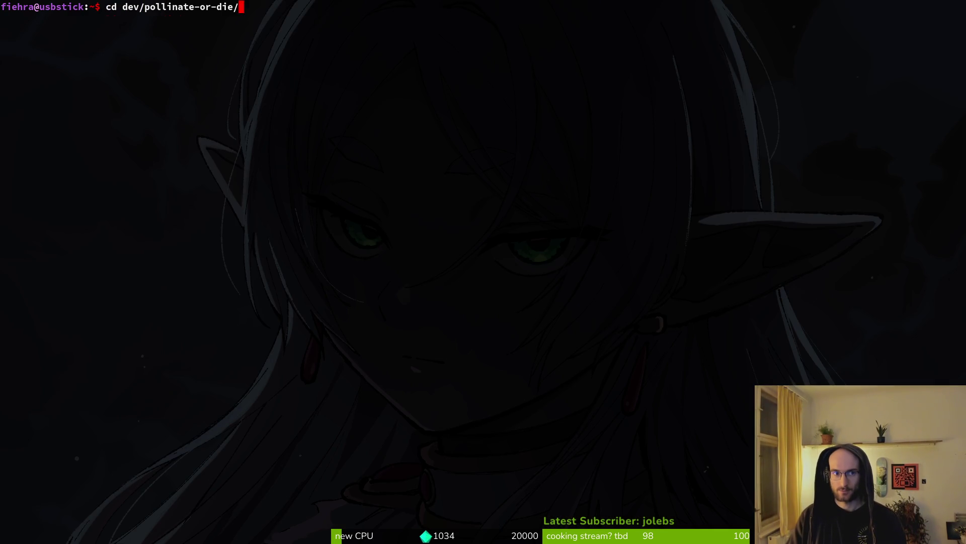
Find and open debug.helper.gd with the Telescope file finder
key(Return)
text(behe)
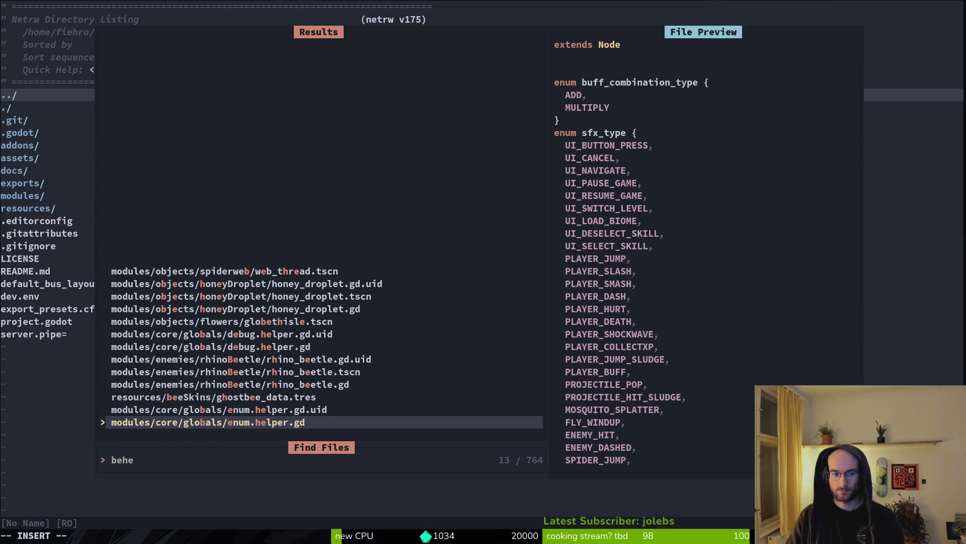
key(Escape)
key(space)
key(f)
key(f)
text(debu)
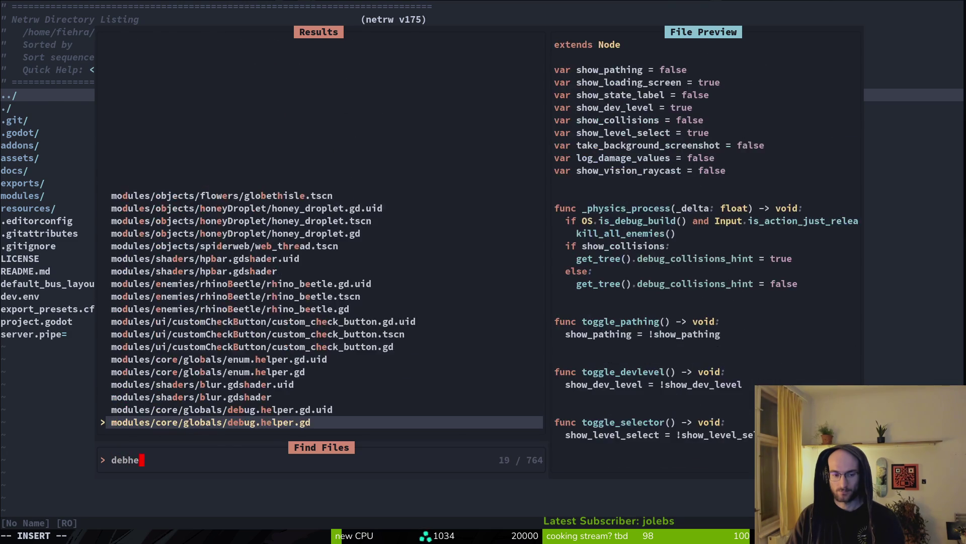
key(Return)
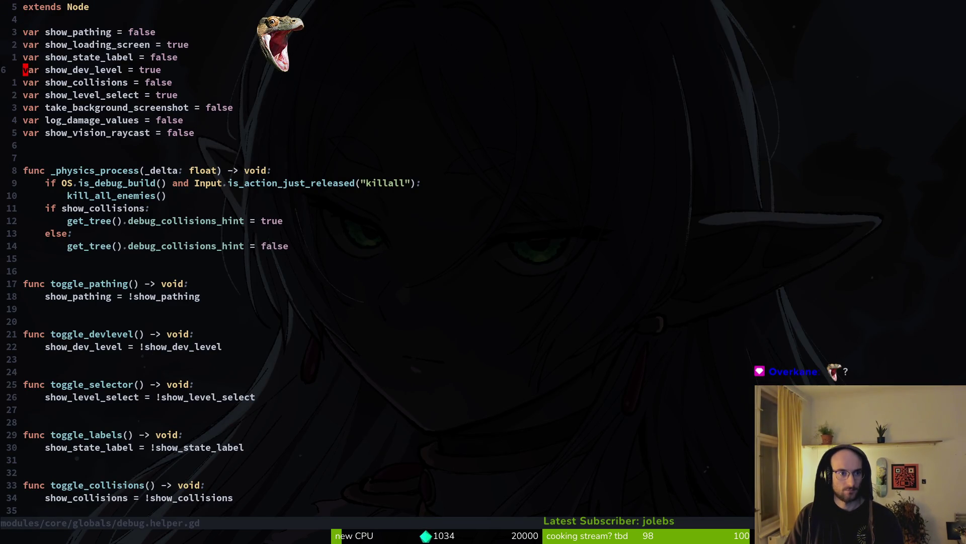
Change show_dev_level and show_level_select to false and save with :wq
text(fals)
text(:w)
key(Return)
key(j)
key(j)
text(ciwfalse)
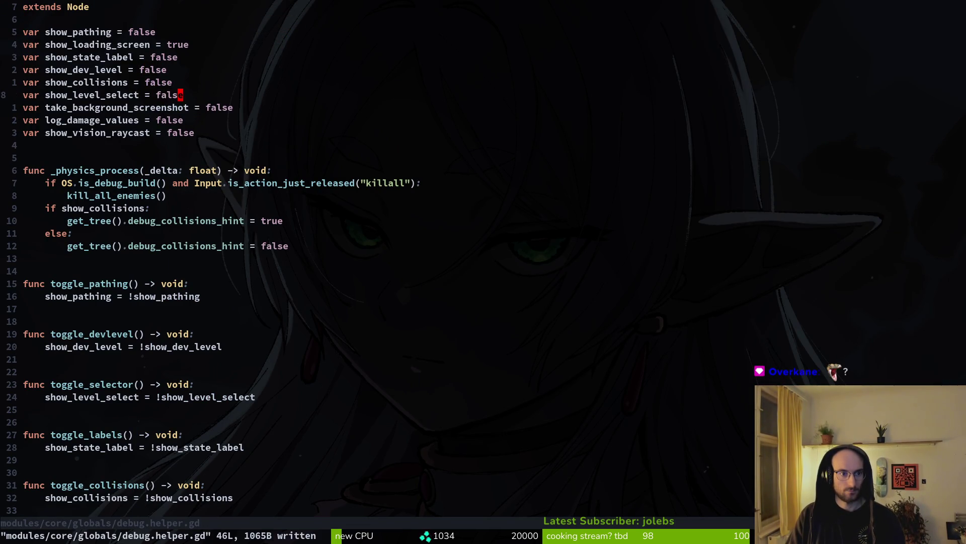
text(wq)
key(Return)
key(Return)
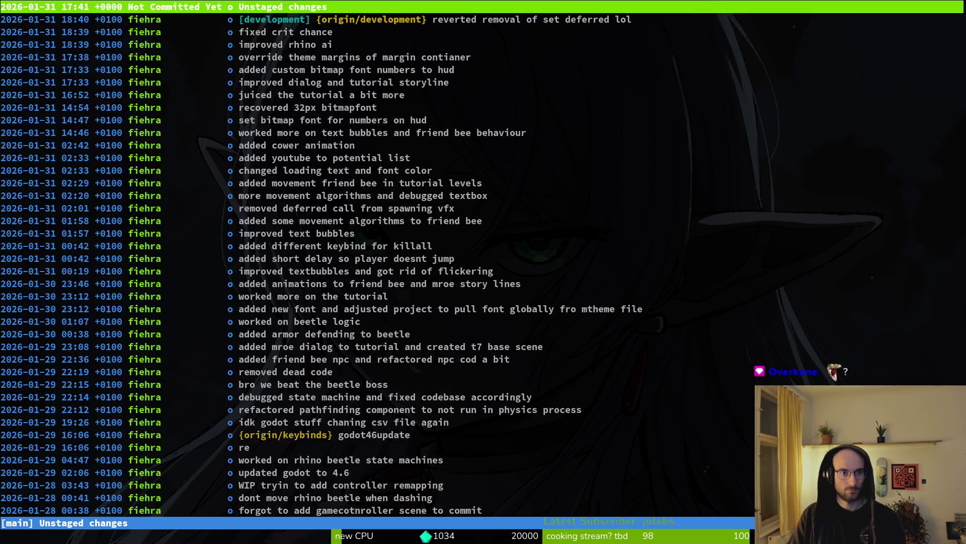
Stage debug.helper.gd in tig's status view and return to the Godot editor
key(Down)
key(Down)
key(Down)
key(u)
key(Return)
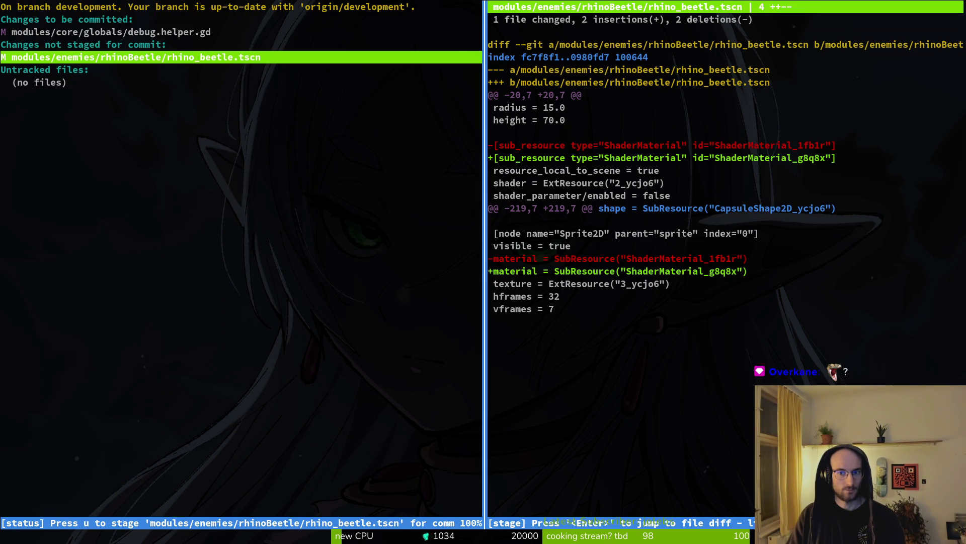
key(super+2)
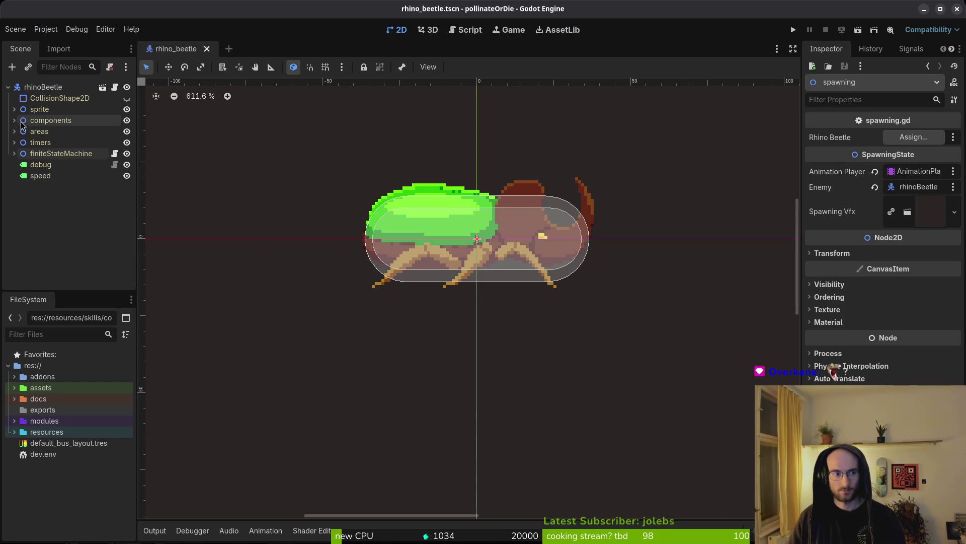
Inspect the rhinoBeetle scene's component, hitbox and state machine nodes
click(403, 256)
click(71, 253)
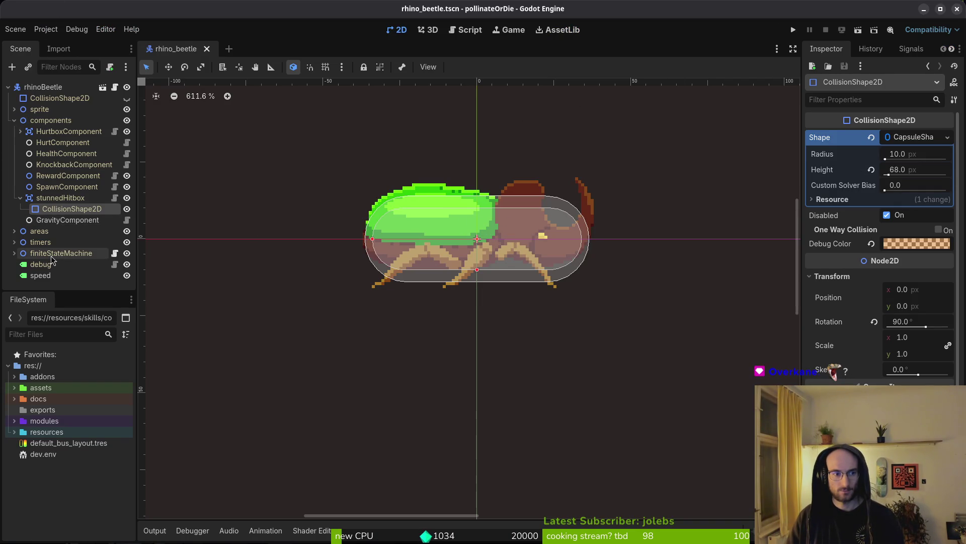
click(27, 86)
click(51, 132)
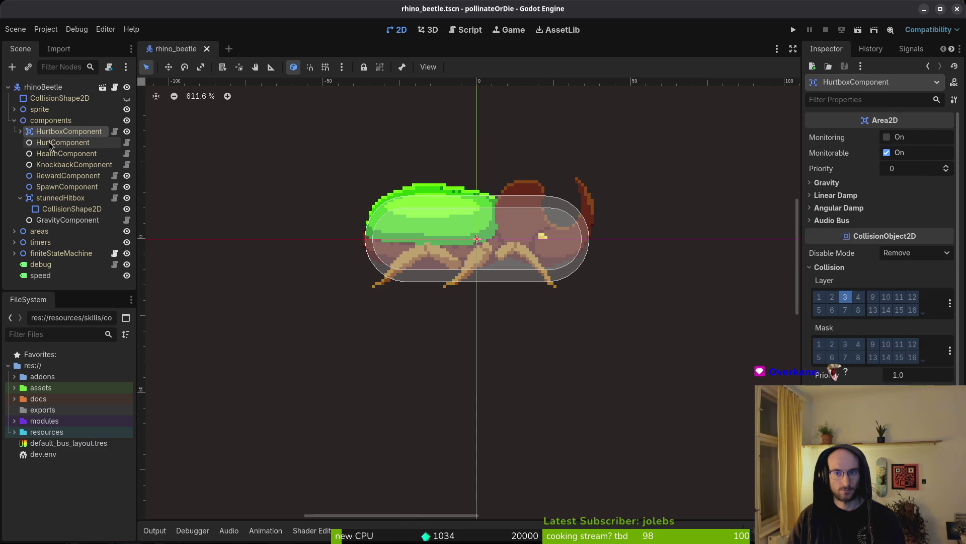
click(50, 142)
click(56, 165)
click(53, 176)
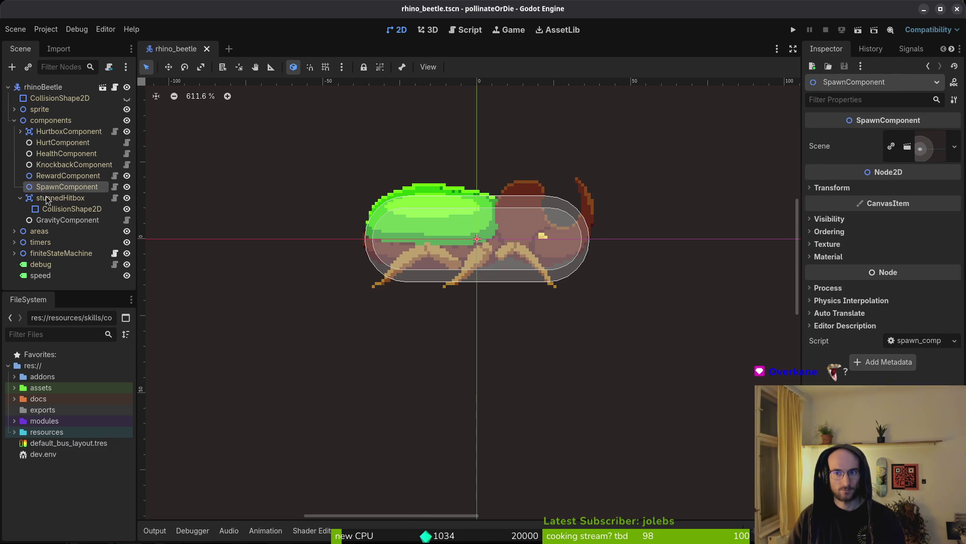
click(55, 198)
click(71, 209)
click(66, 220)
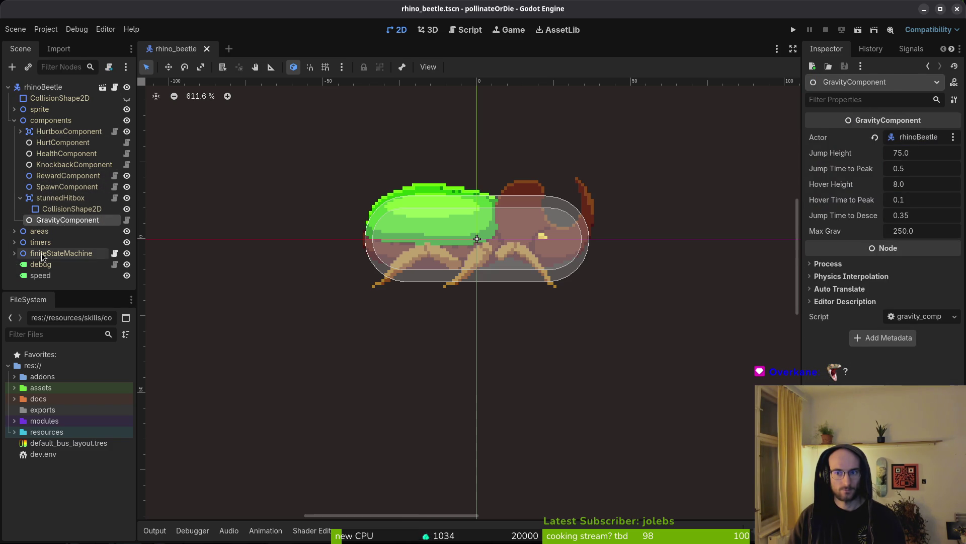
Set the spawning state's Rhino Beetle property to the rhinoBeetle node
click(14, 253)
click(51, 264)
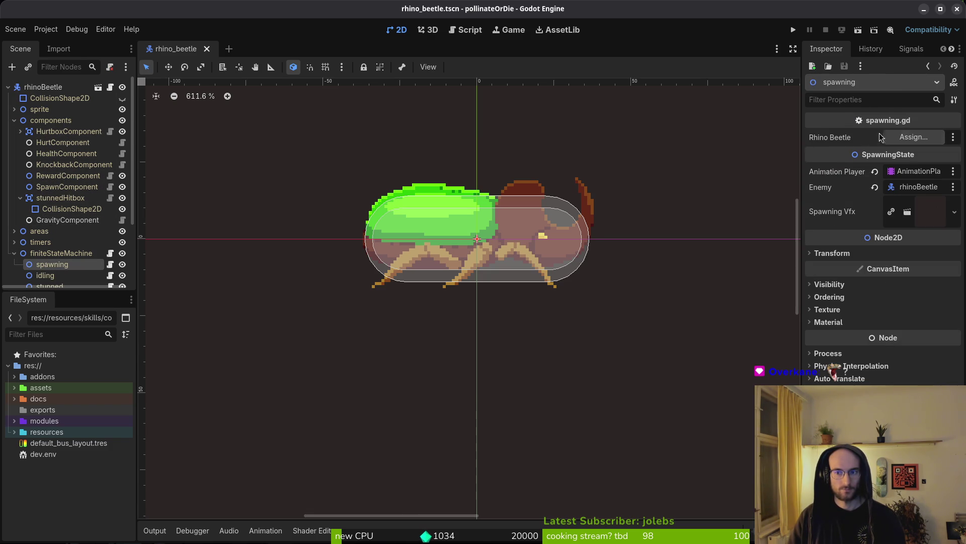
click(913, 137)
click(436, 146)
click(504, 433)
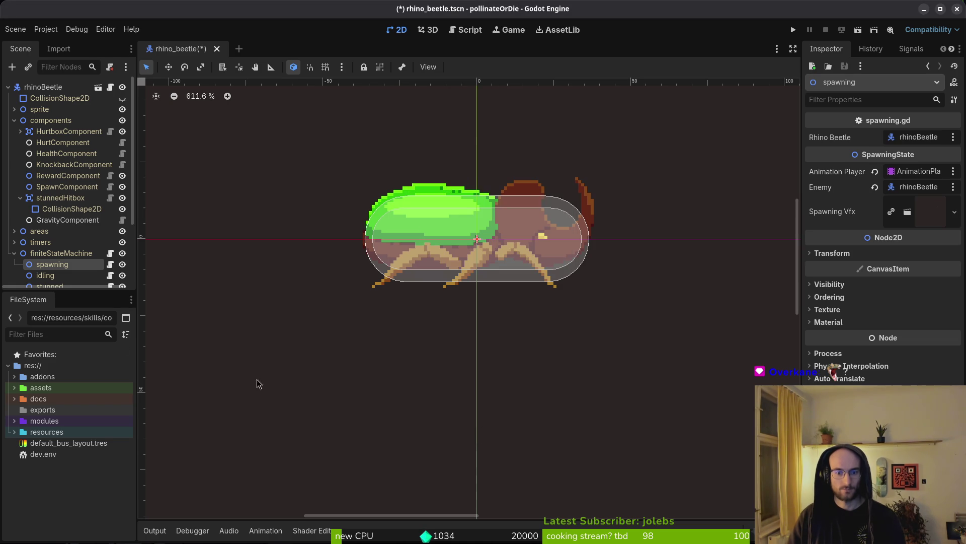
key(alt+Tab)
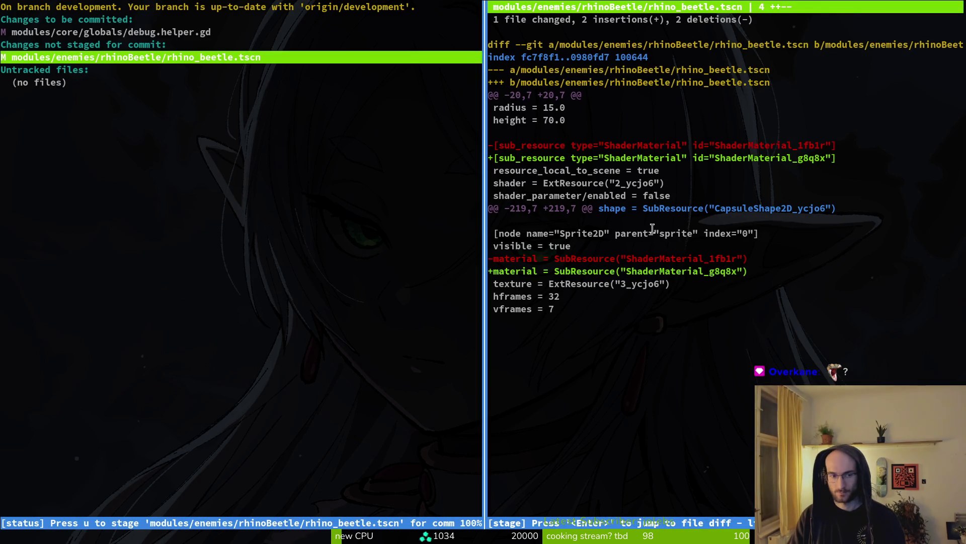
key(q)
key(q)
text(vim .)
key(Return)
key(space)
key(f)
key(f)
text(rhisp)
key(Return)
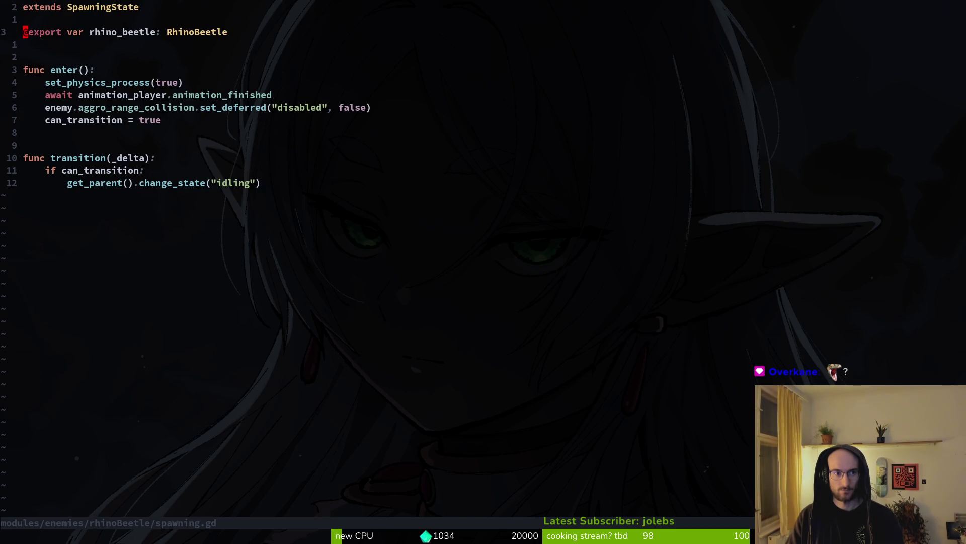
key(d)
key(d)
key(d)
key(d)
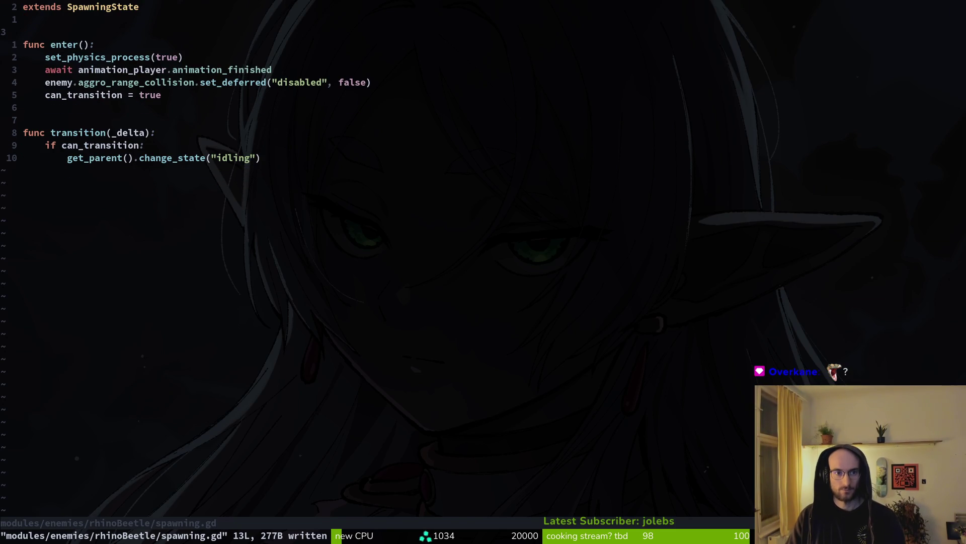
key(alt+Tab)
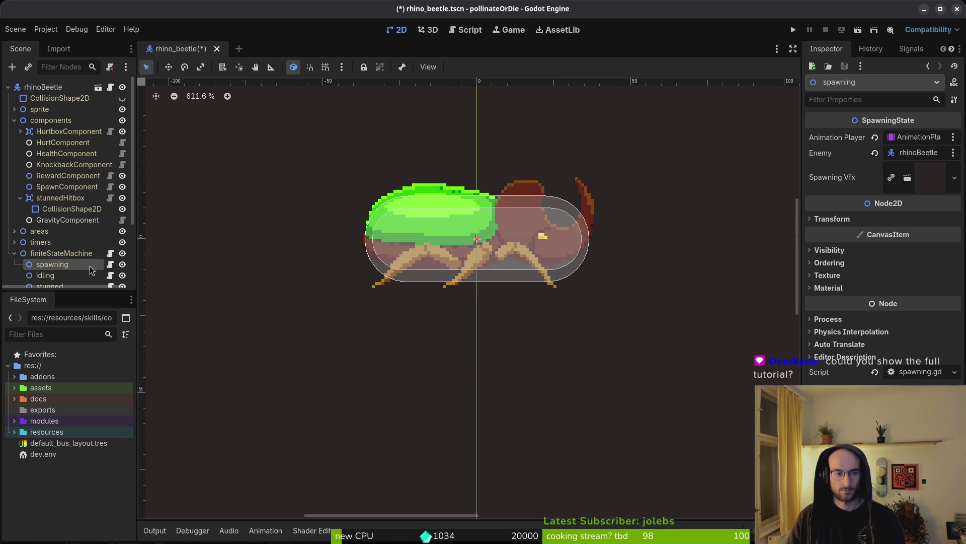
click(52, 275)
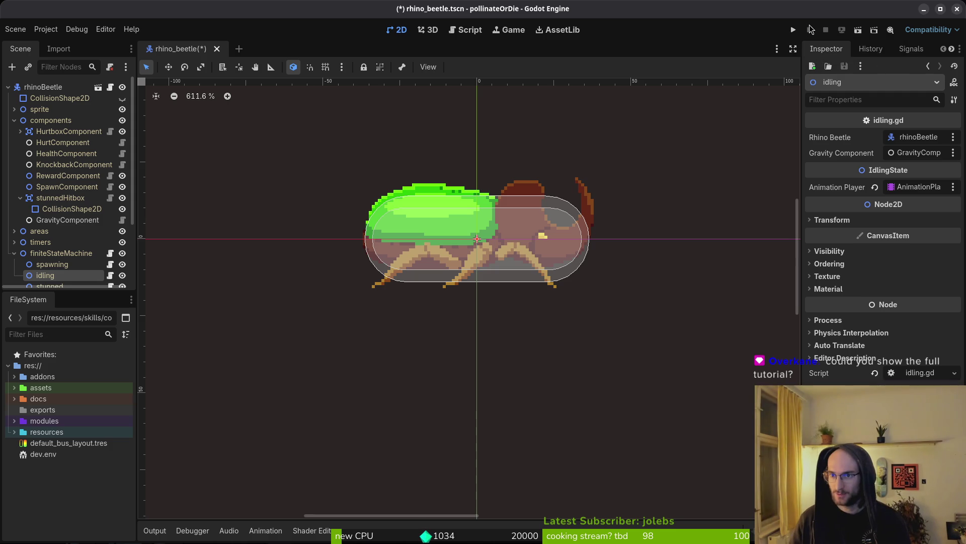
Run the project to bring up the main menu with new game, settings and quit
click(793, 32)
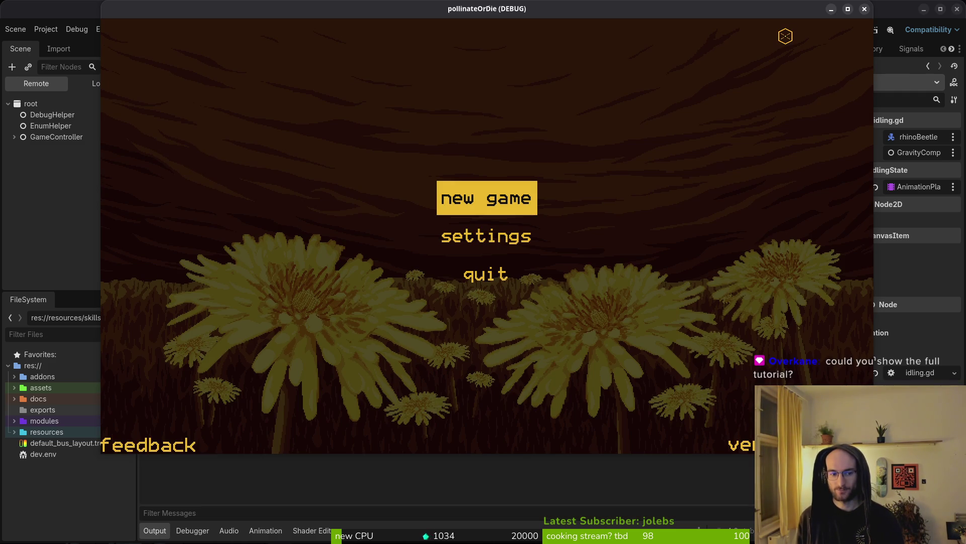
Start a new game, dismiss the dialogue, and fly the bee right along the upper branch
key(Return)
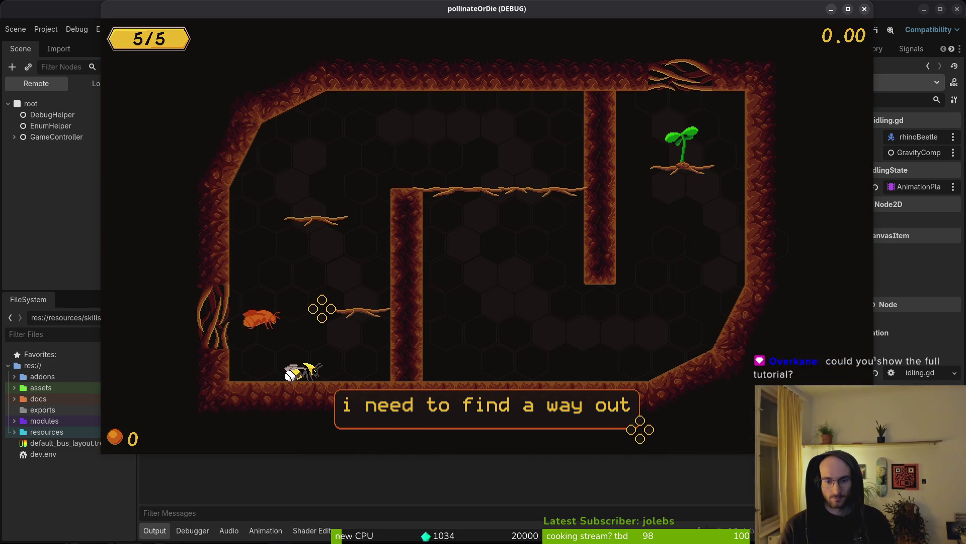
key(Return)
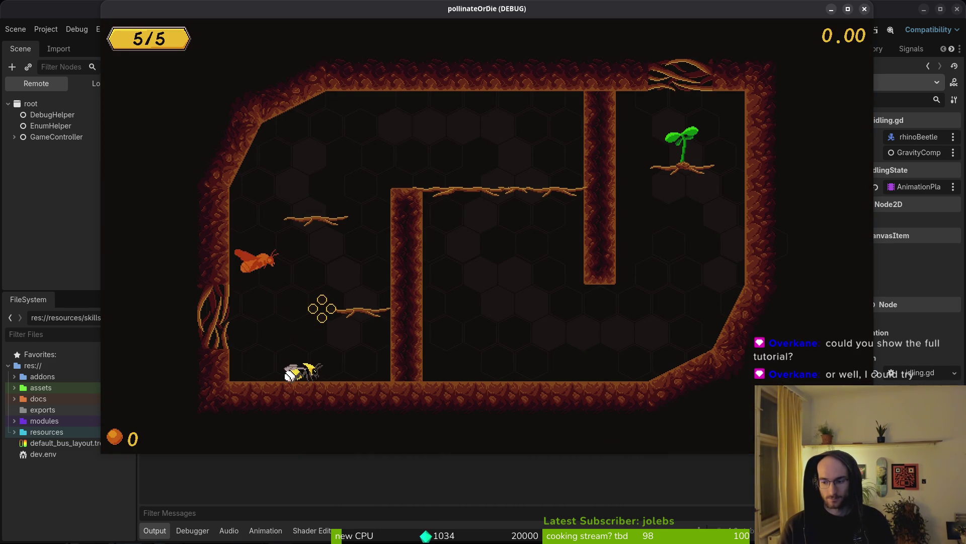
key(Up)
key(Right)
key(Right)
key(Down)
key(Right)
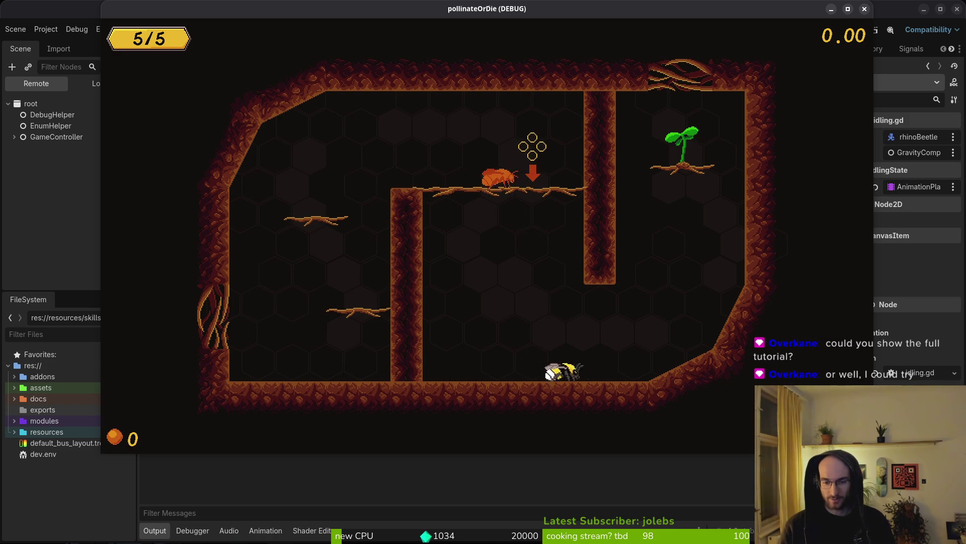
key(Up)
key(Up)
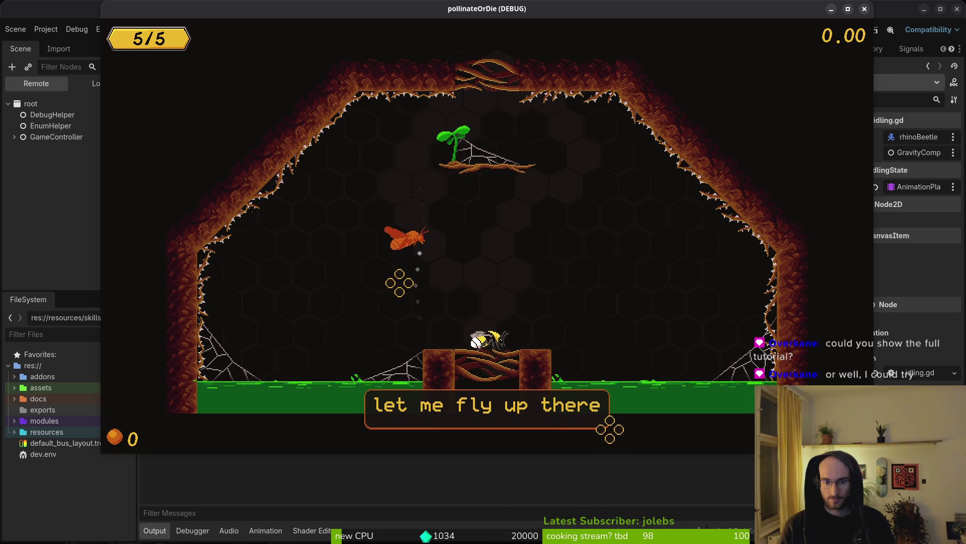
Fly the bee up and left off the pillar, then swoop and slash the enemy bug
key(Left)
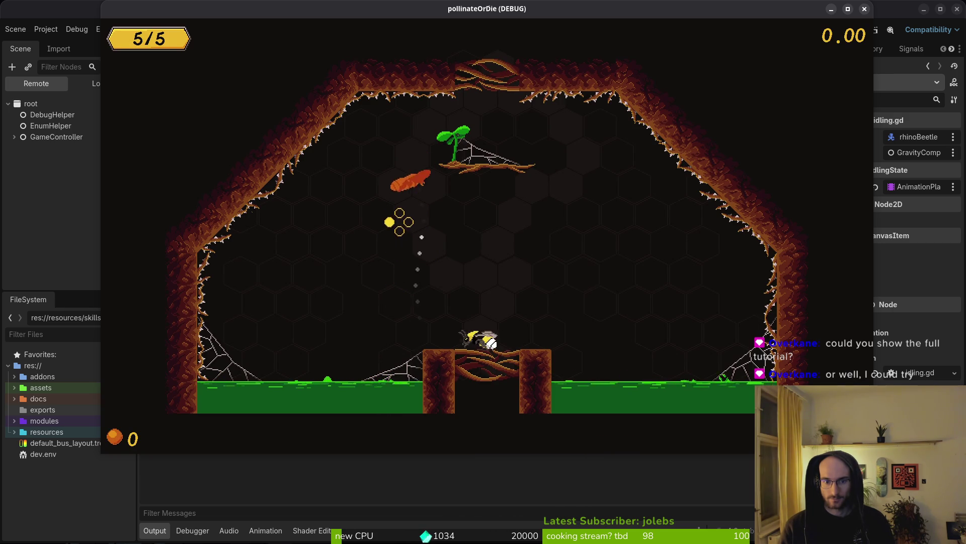
key(Up)
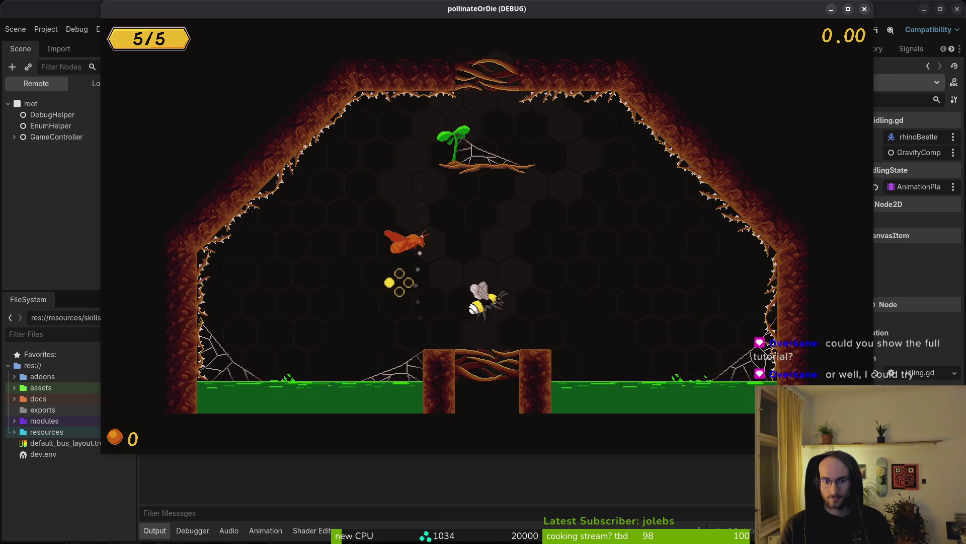
key(Up)
key(Left)
key(Up)
key(Right)
key(x)
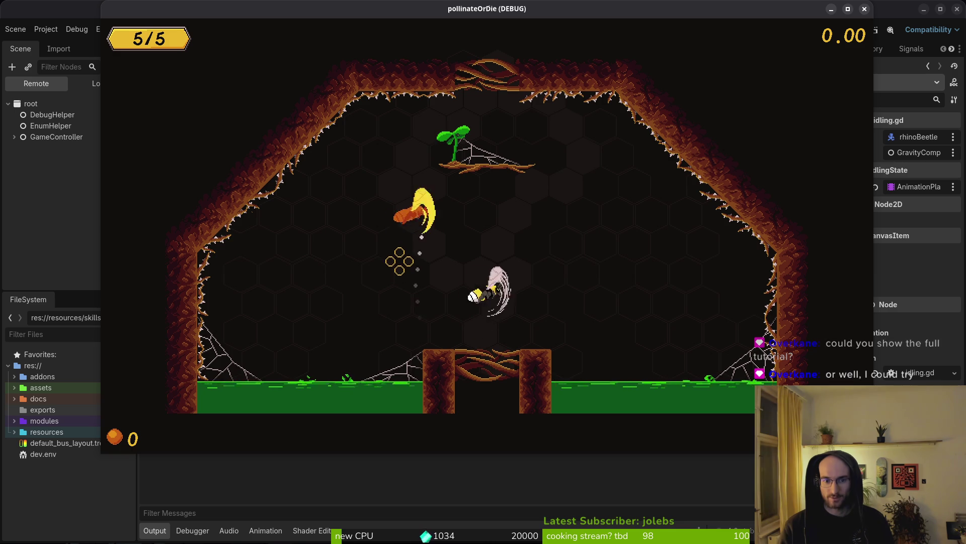
Attack from the sprout ledge and rise through the ceiling gap into the next room
key(Up)
key(Left)
key(x)
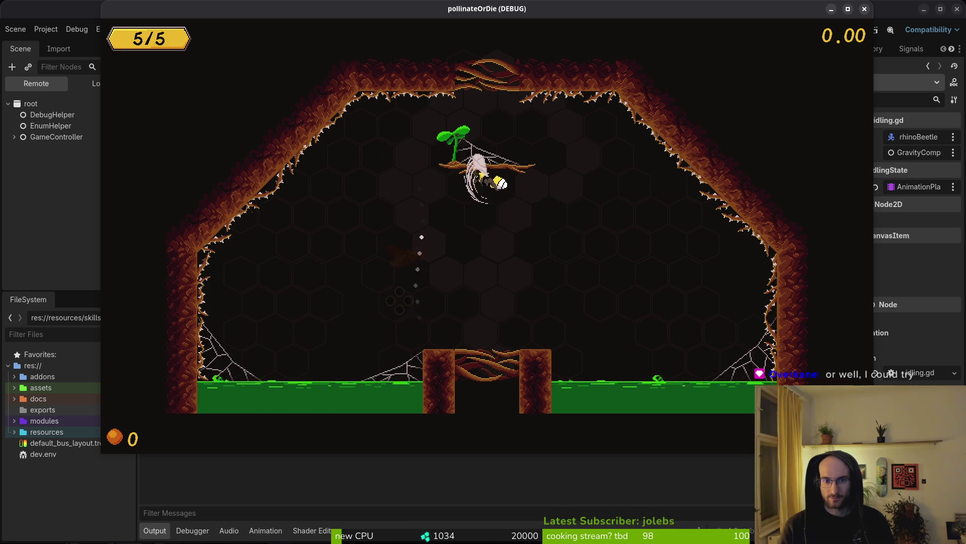
key(Up)
key(x)
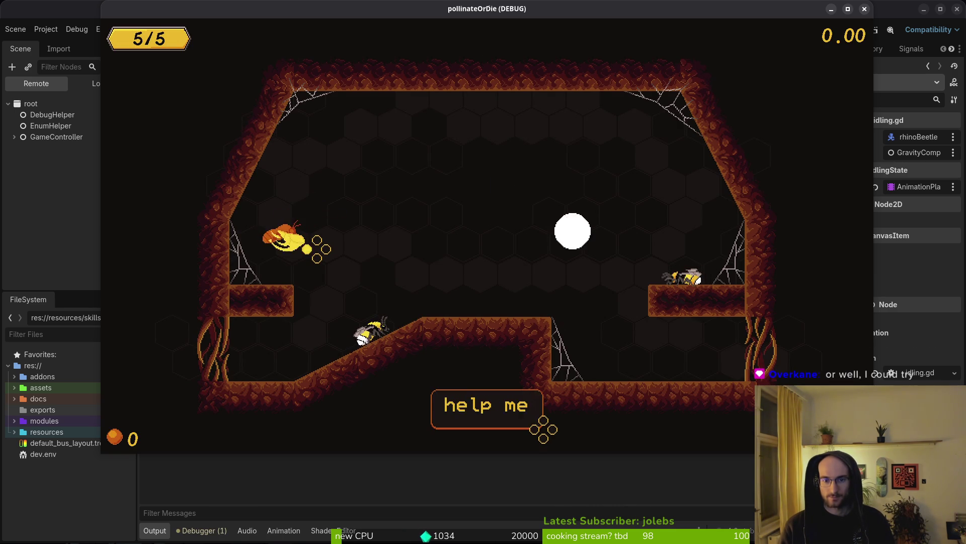
Walk right up the slope and fly left across the ledges collecting pollen
key(Right)
Drop to the lower floor and slash upward to free the trapped bee
key(Right)
key(space)
key(Left)
key(space)
key(Left)
key(space)
key(Right)
key(Right)
key(space)
key(Left)
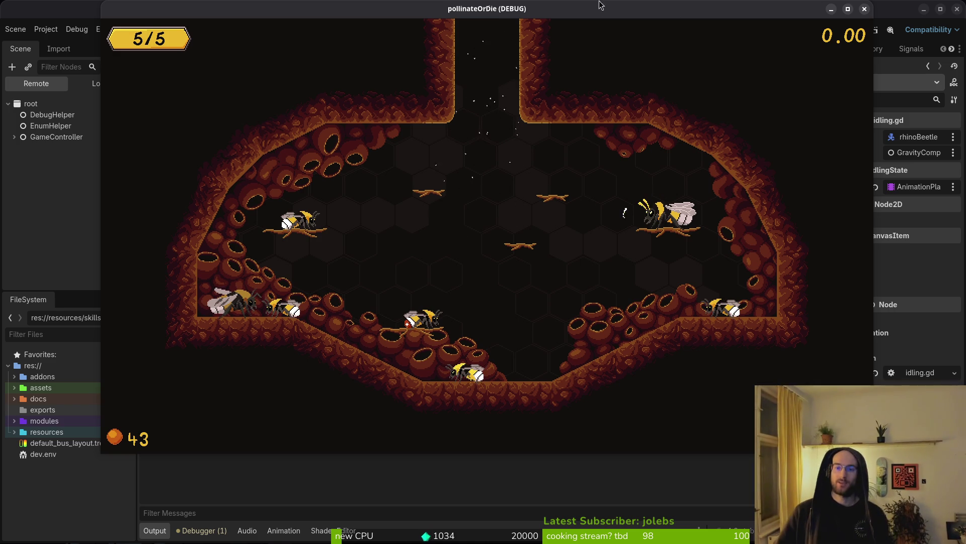
Stop the running game and collapse the finiteStateMachine and components nodes
click(865, 9)
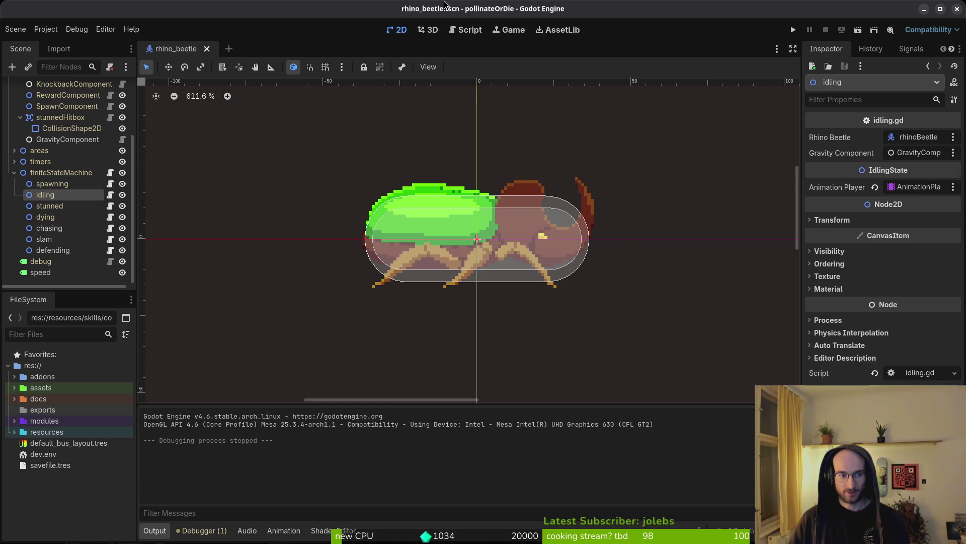
click(14, 172)
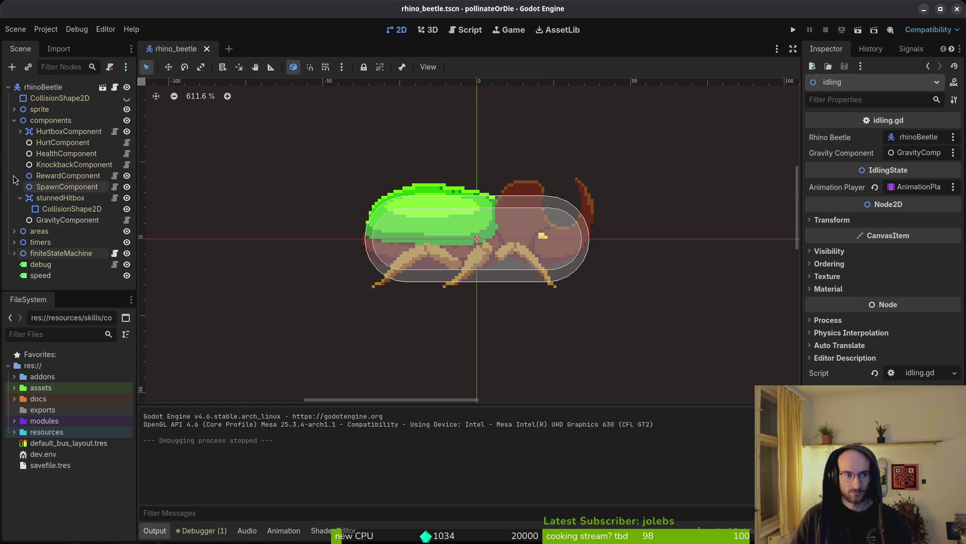
click(14, 120)
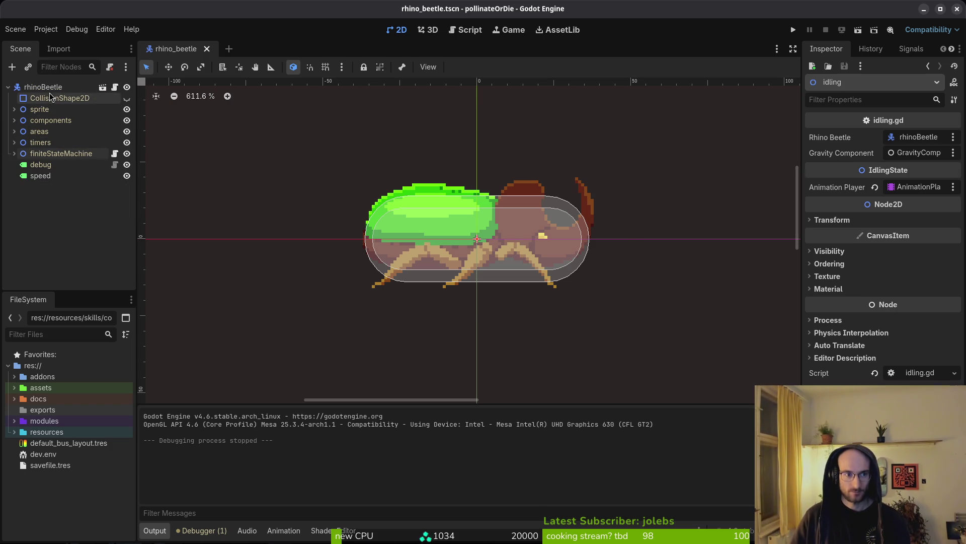
Show CollisionShape2D and the aggroRange, slamTriggerRange and wakeupRange areas, then save the scene
click(126, 98)
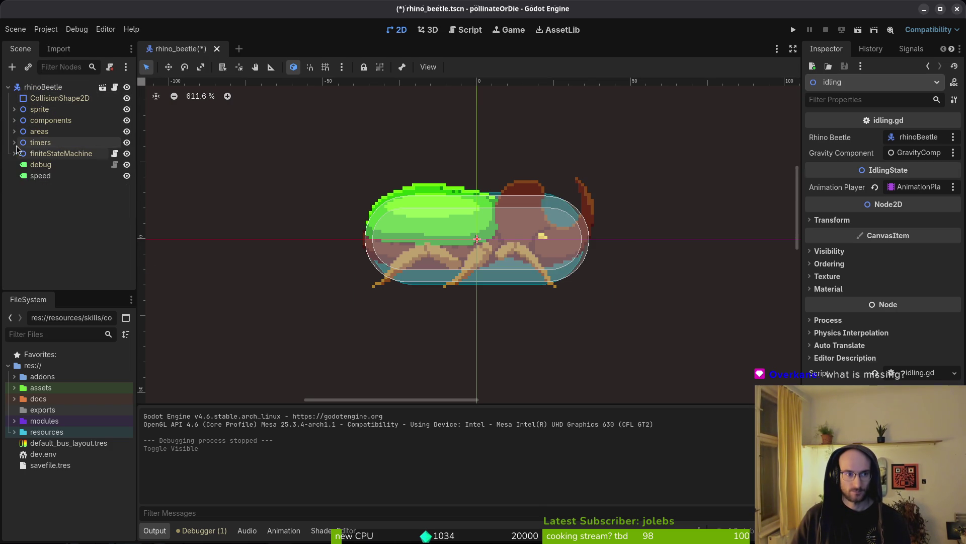
click(14, 131)
click(127, 142)
click(127, 154)
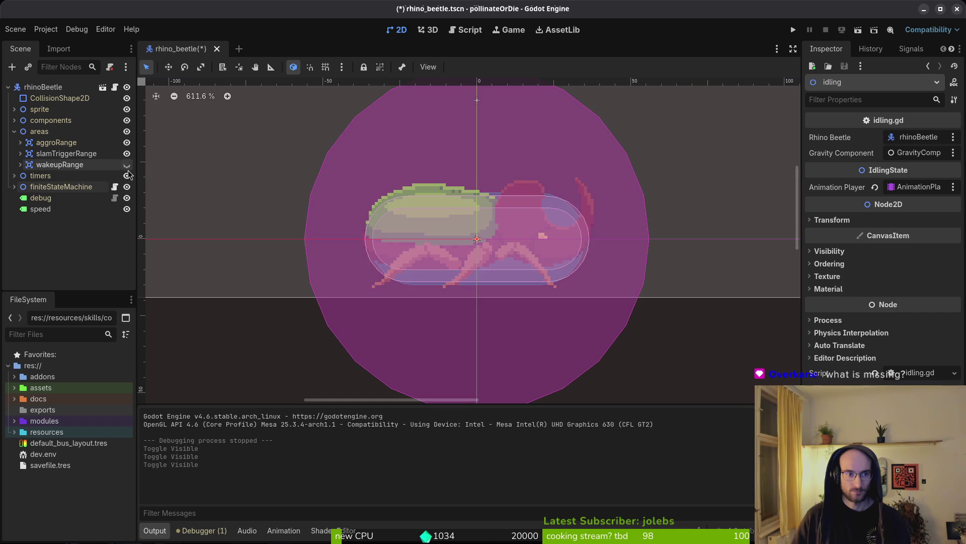
click(127, 164)
key(ctrl+s)
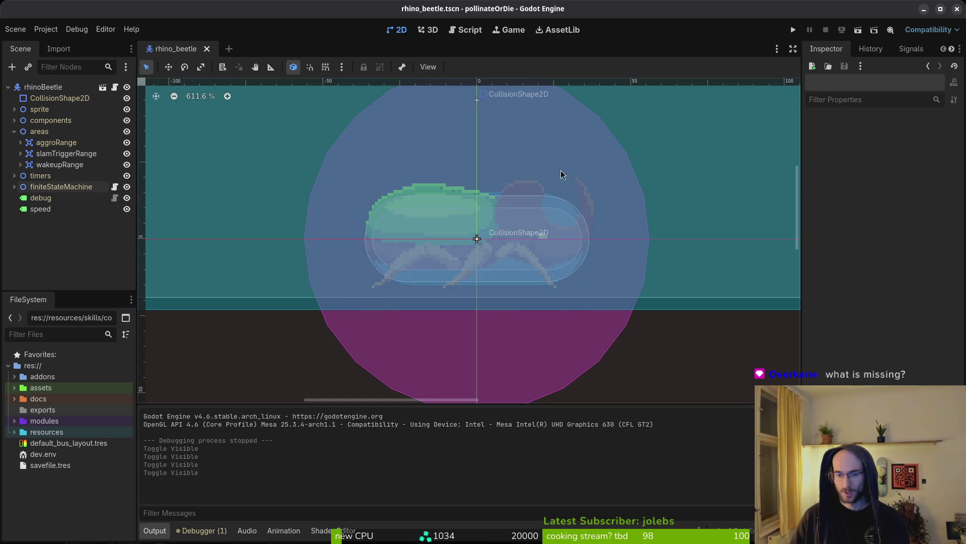
scroll(558, 201, down, 4)
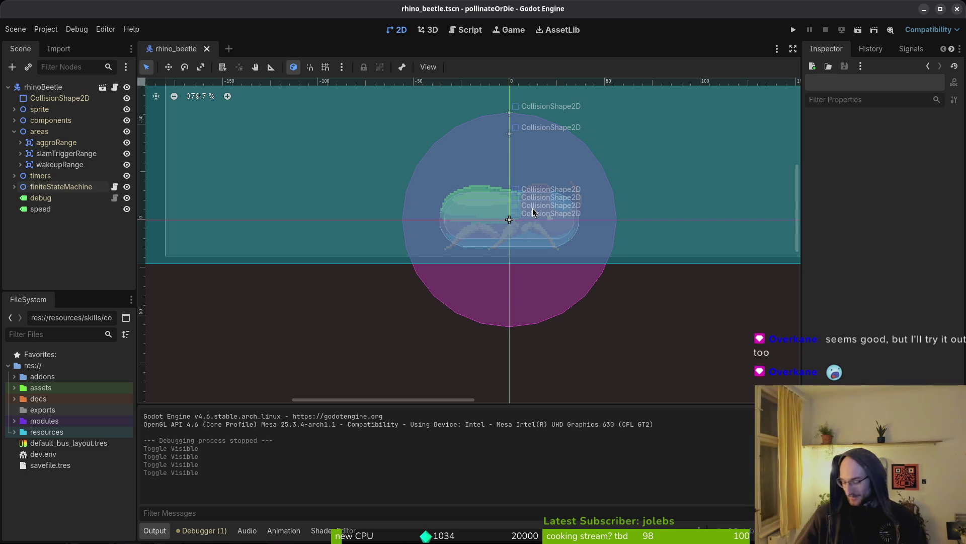
Open the file manager at the home folder
key(alt+Tab)
key(alt+Tab)
key(super)
key(super)
key(super)
key(super)
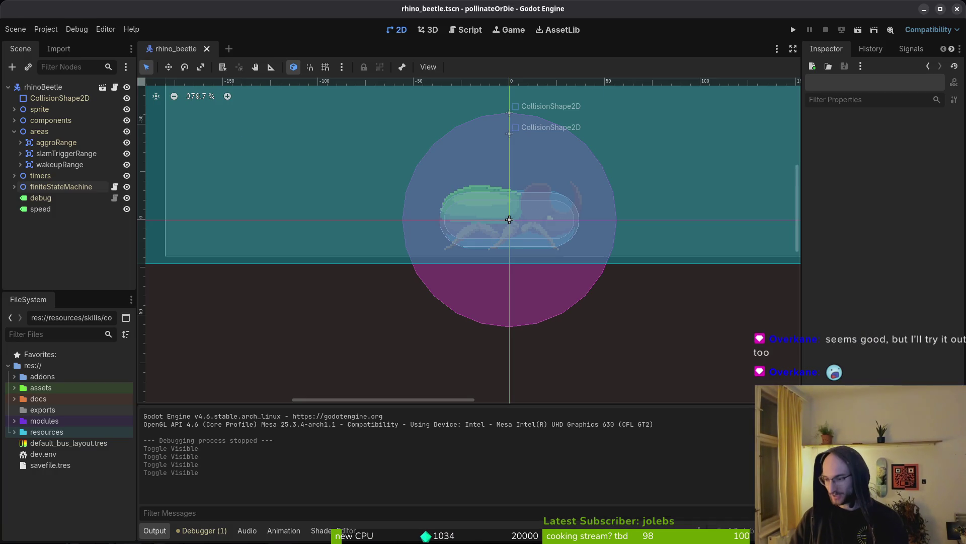
key(super+e)
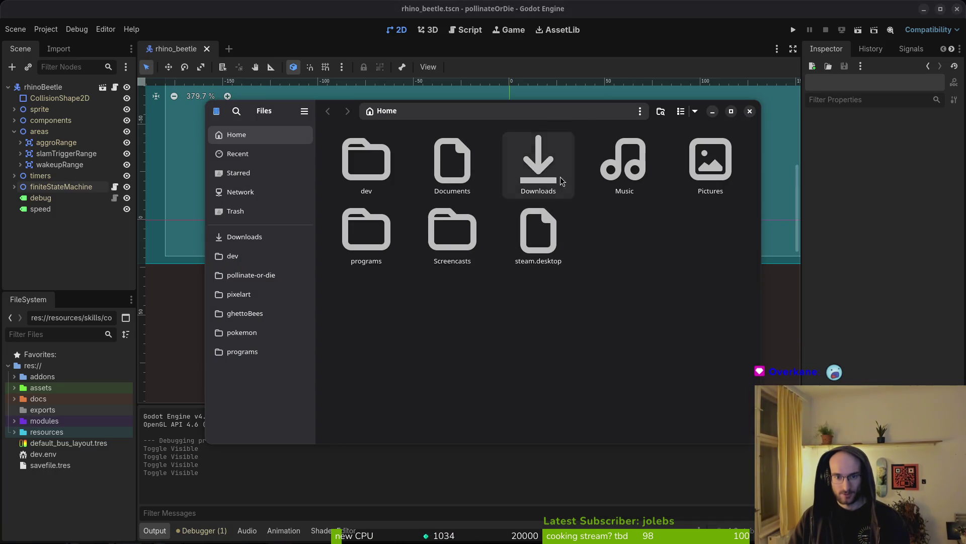
Go to Downloads/pollinateBuilds and move all linux build files to trash
double_click(538, 161)
double_click(366, 239)
double_click(366, 161)
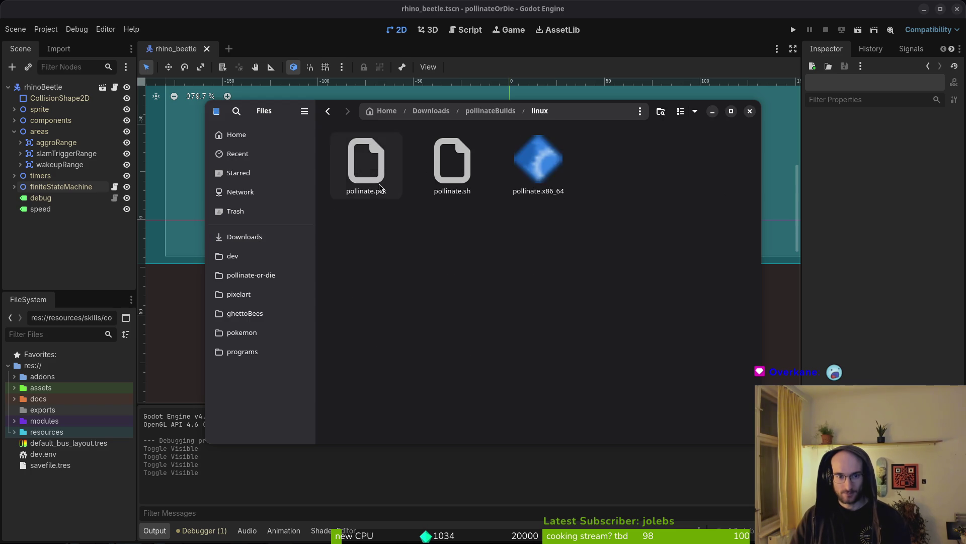
key(ctrl+a)
key(Delete)
Trash all files in the mac and windows build folders
key(alt+Up)
double_click(485, 176)
key(ctrl+a)
key(Delete)
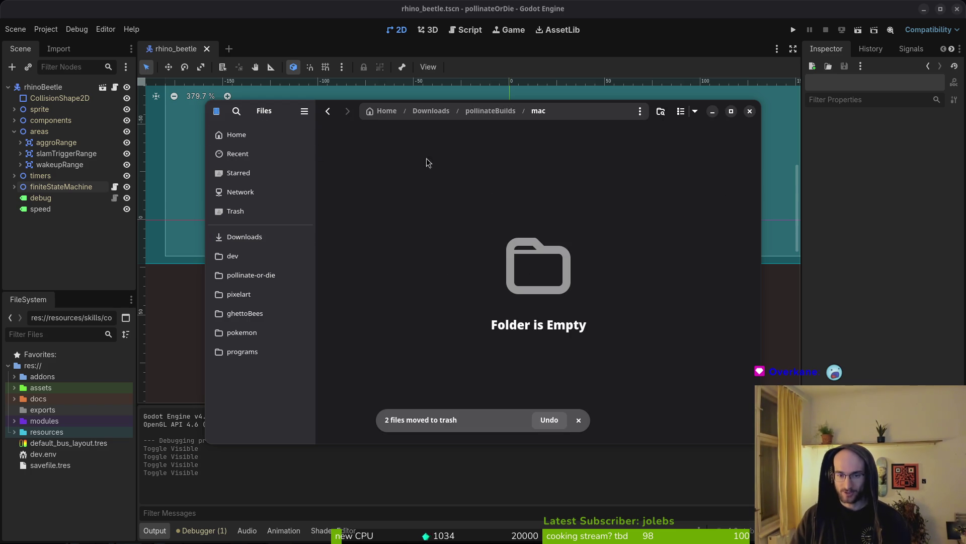
key(alt+Up)
double_click(541, 158)
key(ctrl+a)
key(Delete)
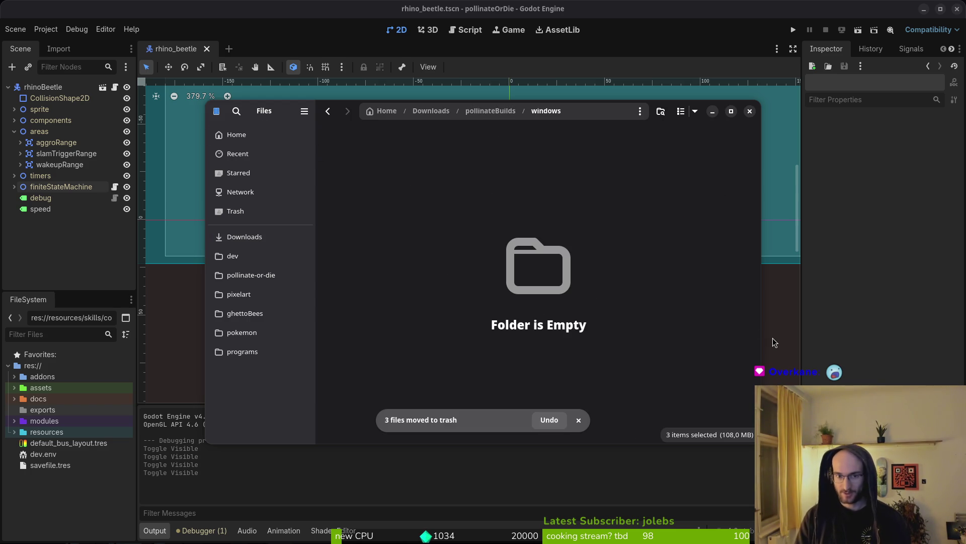
Close the file manager and collapse the areas and rhinoBeetle nodes in Godot
key(alt+Up)
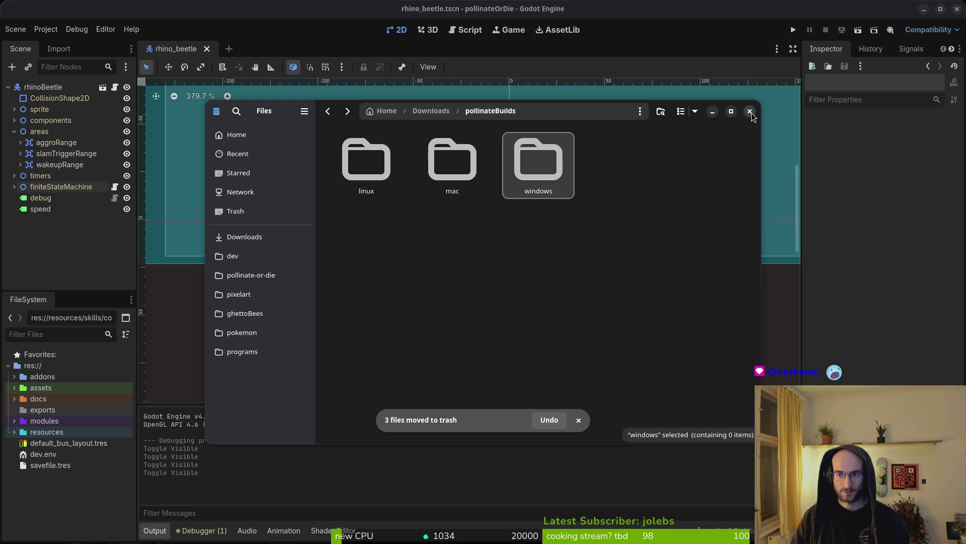
key(alt+Up)
click(750, 111)
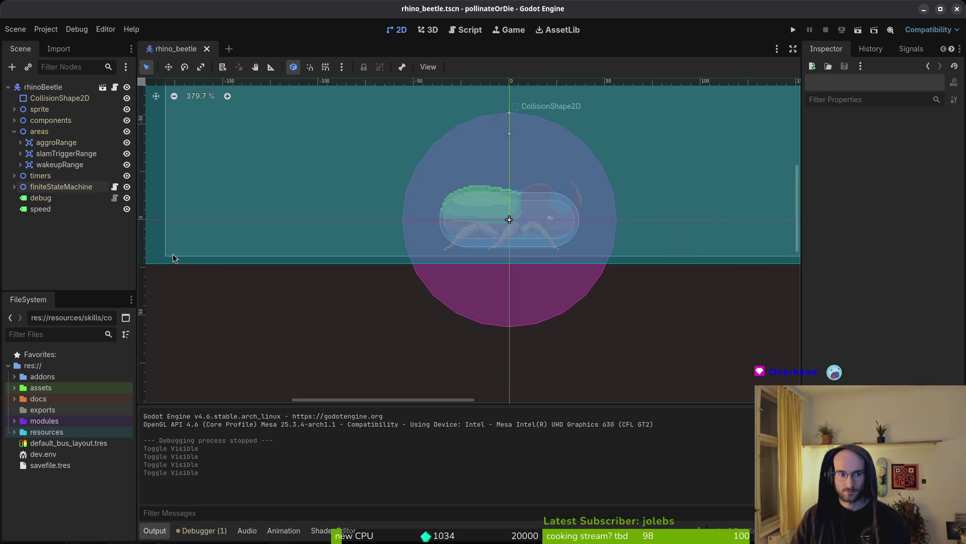
click(14, 131)
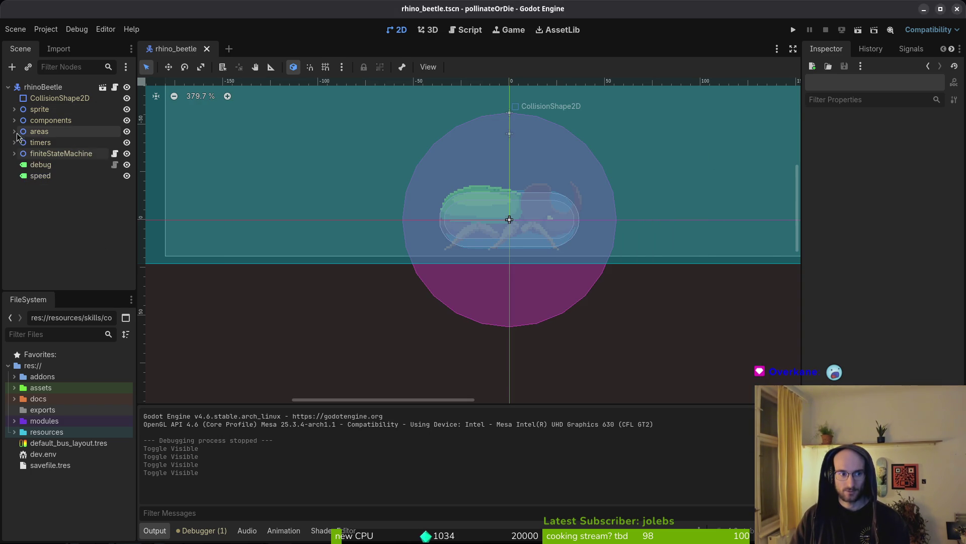
click(8, 88)
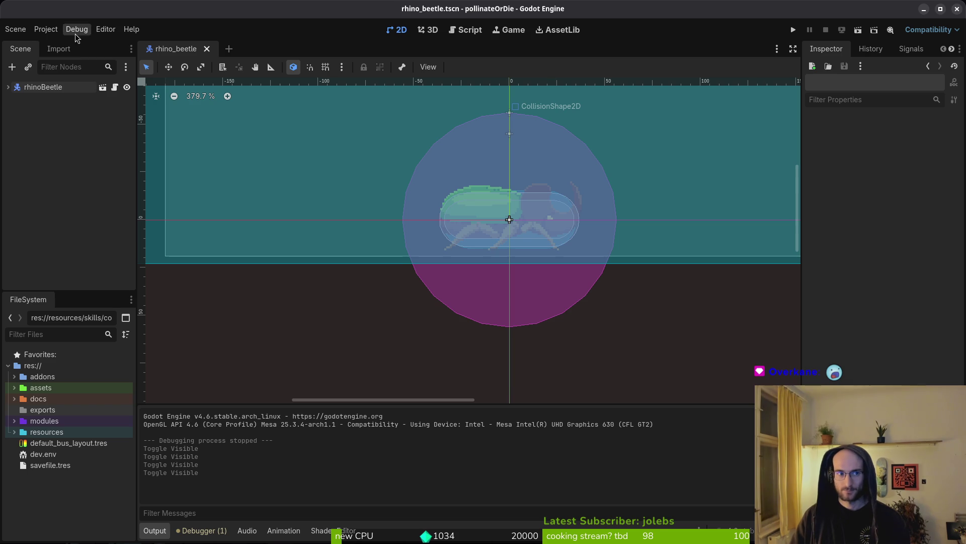
Delete savefile.tres from the project's FileSystem
click(45, 29)
click(82, 491)
click(111, 465)
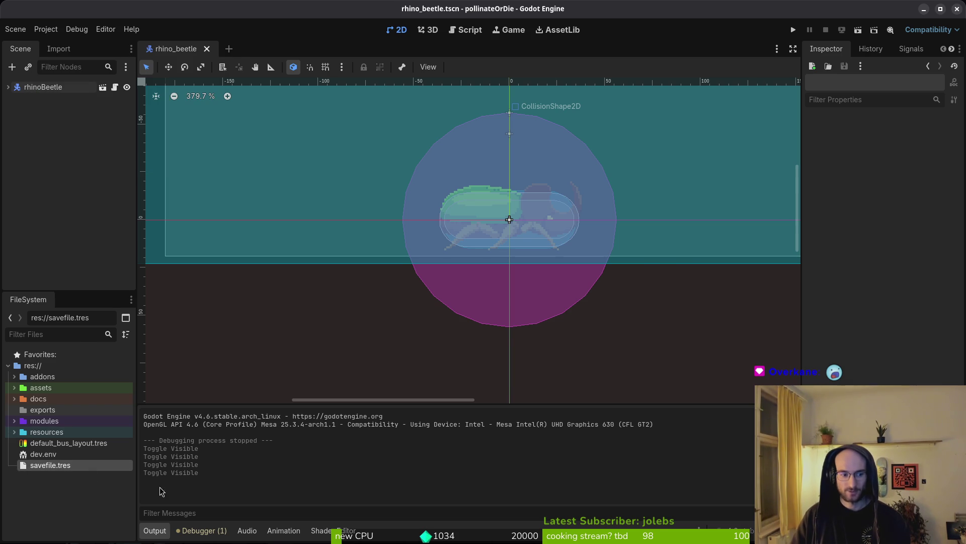
key(Delete)
key(Return)
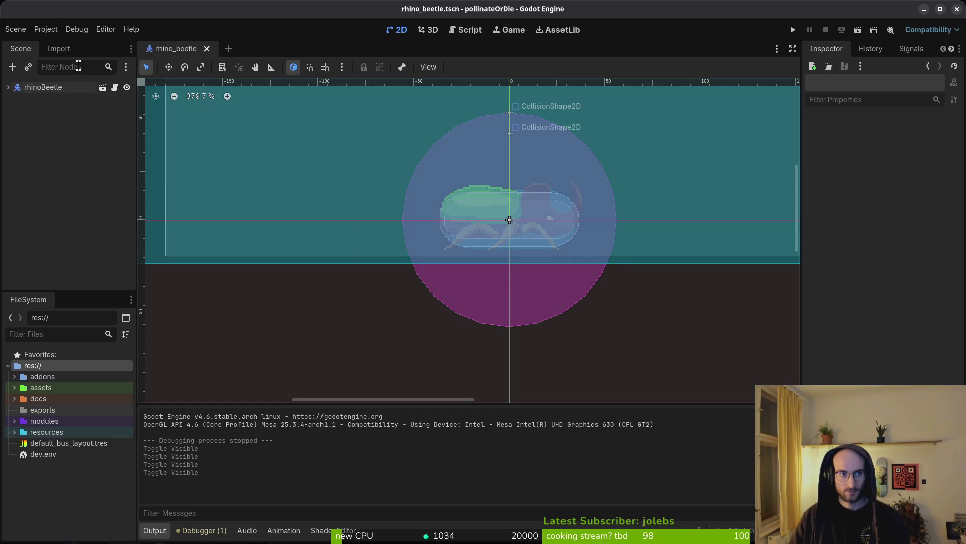
Bring up the Export dialog showing the Linux preset
click(46, 29)
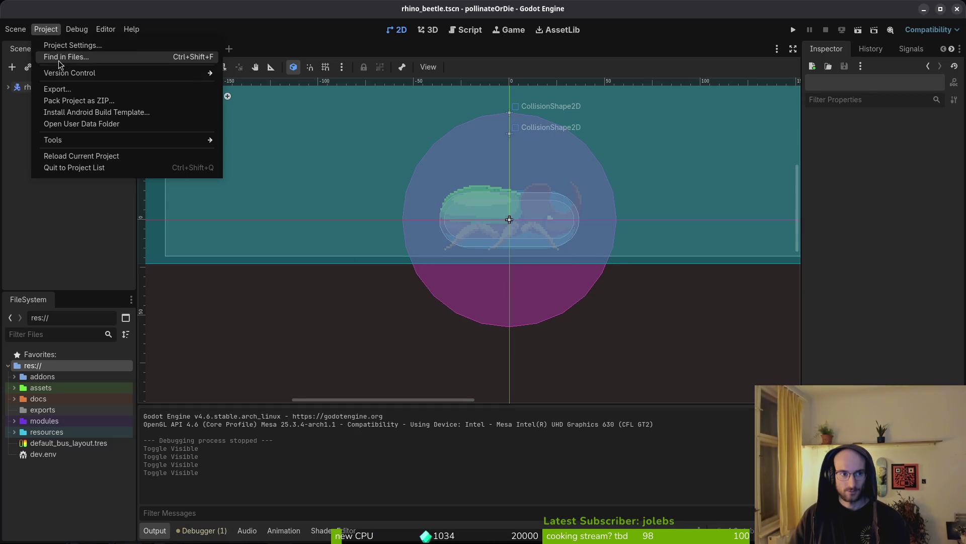
click(56, 89)
click(317, 201)
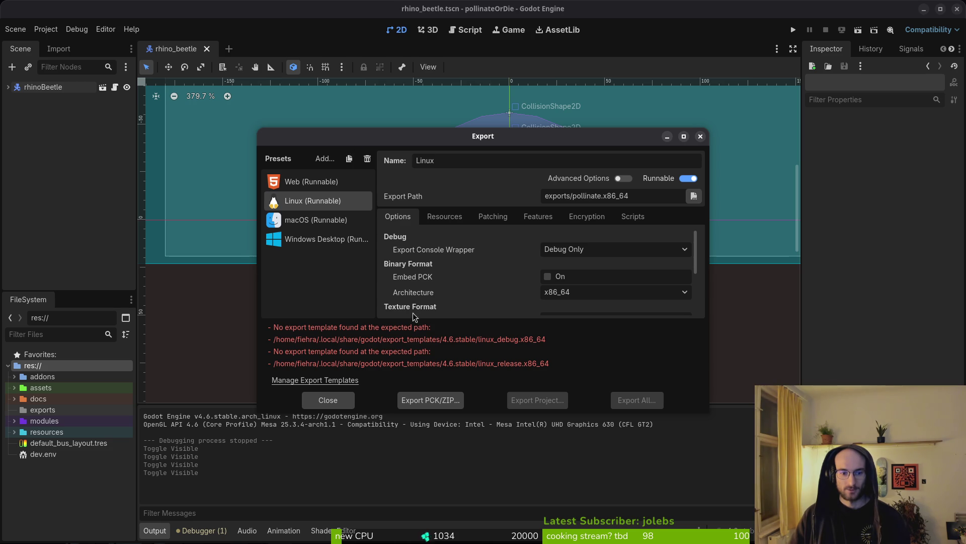
Delete the Web and Windows Desktop export presets
click(312, 182)
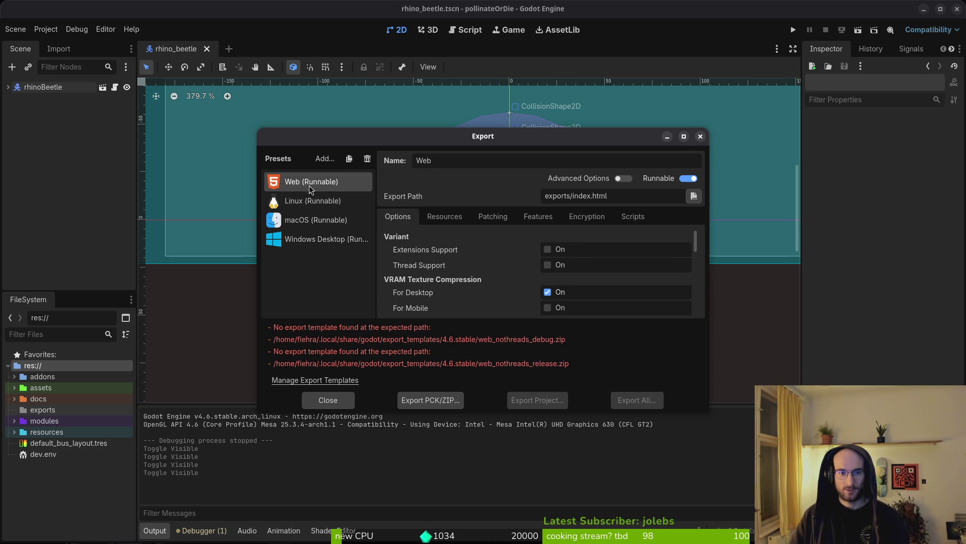
click(368, 161)
click(520, 285)
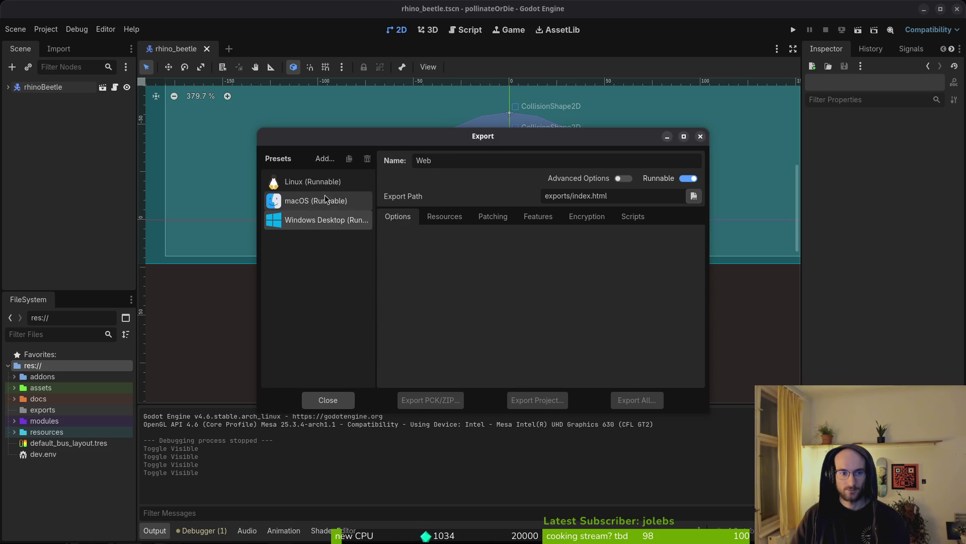
click(317, 219)
click(367, 158)
key(Escape)
Duplicate the Linux export preset and close the Export dialog
click(367, 158)
key(Return)
click(351, 159)
key(Escape)
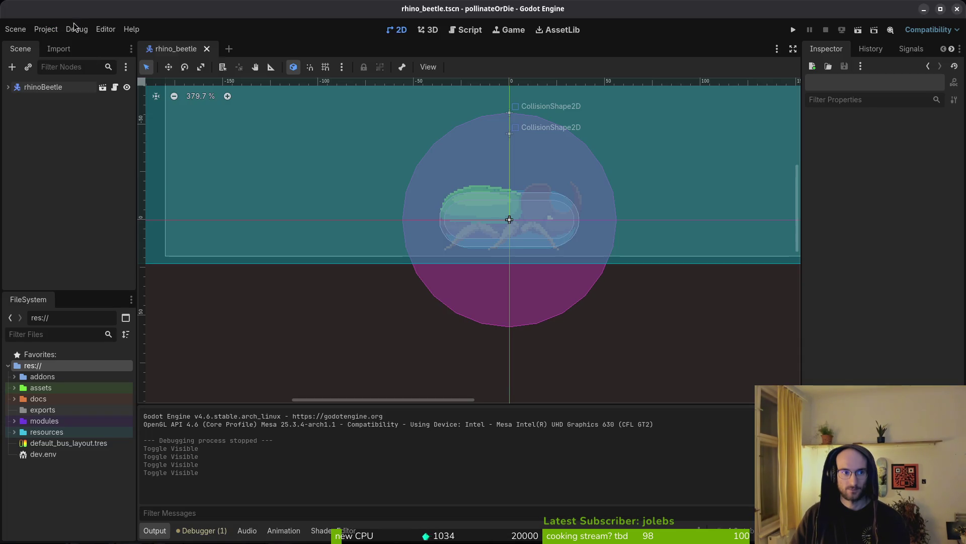
Delete the Linux (Runnable) and macOS export presets
click(45, 29)
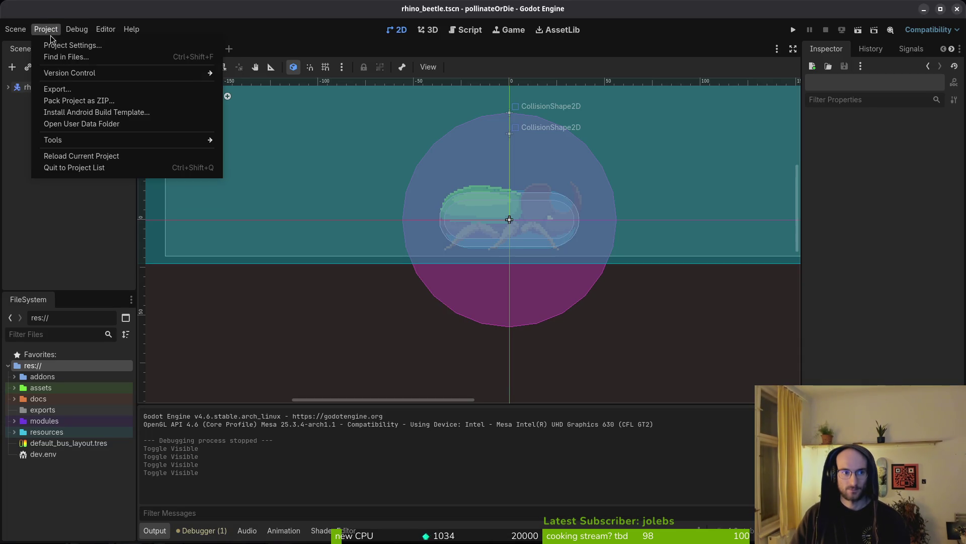
click(57, 89)
click(313, 182)
click(367, 159)
click(506, 282)
click(352, 182)
click(368, 159)
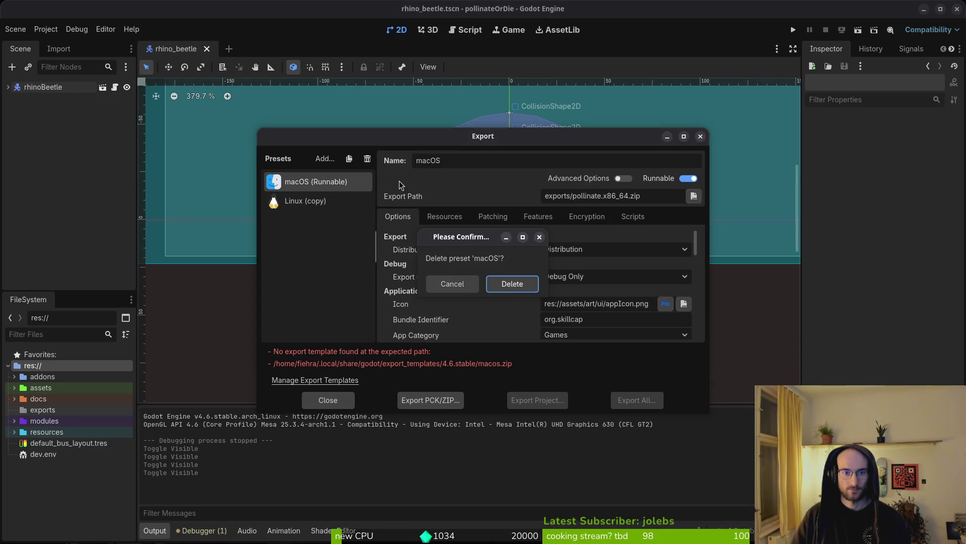
click(513, 284)
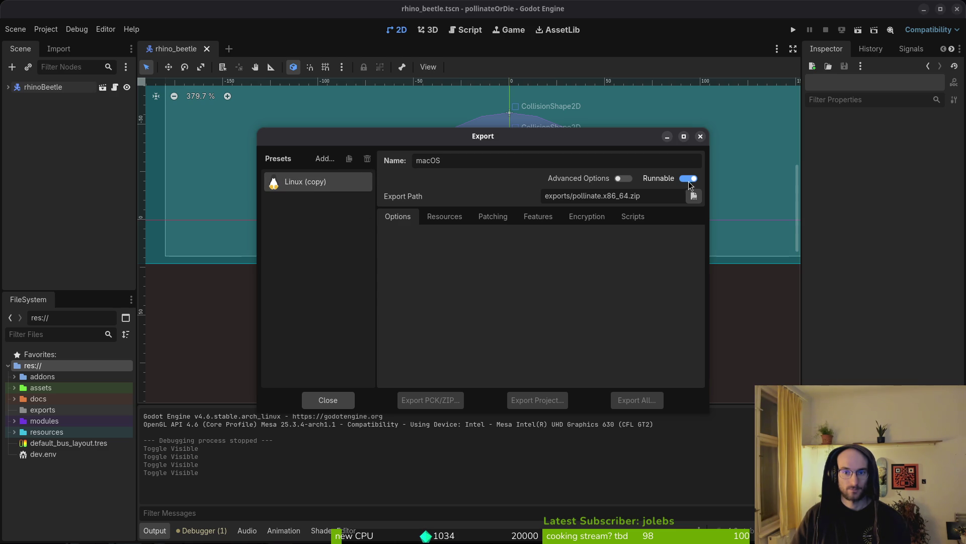
Add a new Linux export preset and close the Export dialog
click(325, 160)
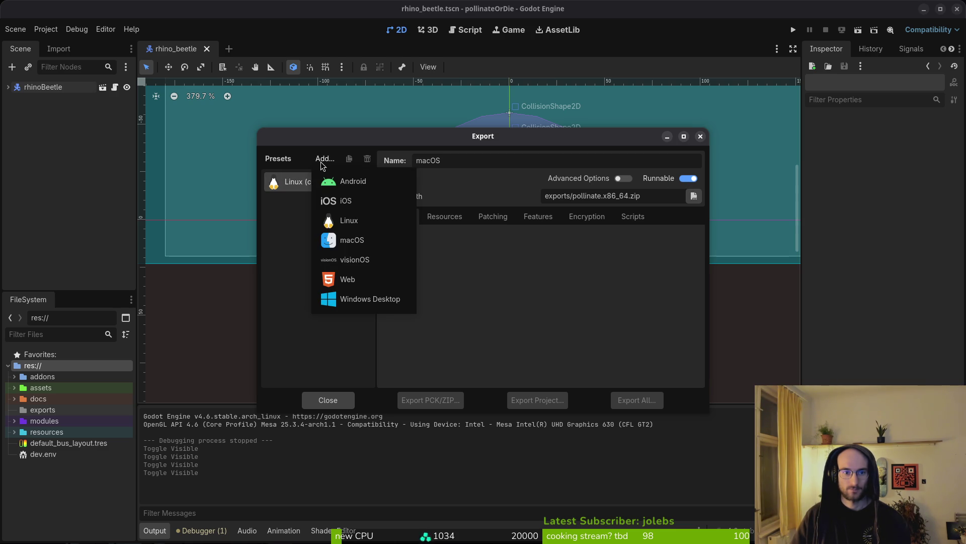
click(366, 222)
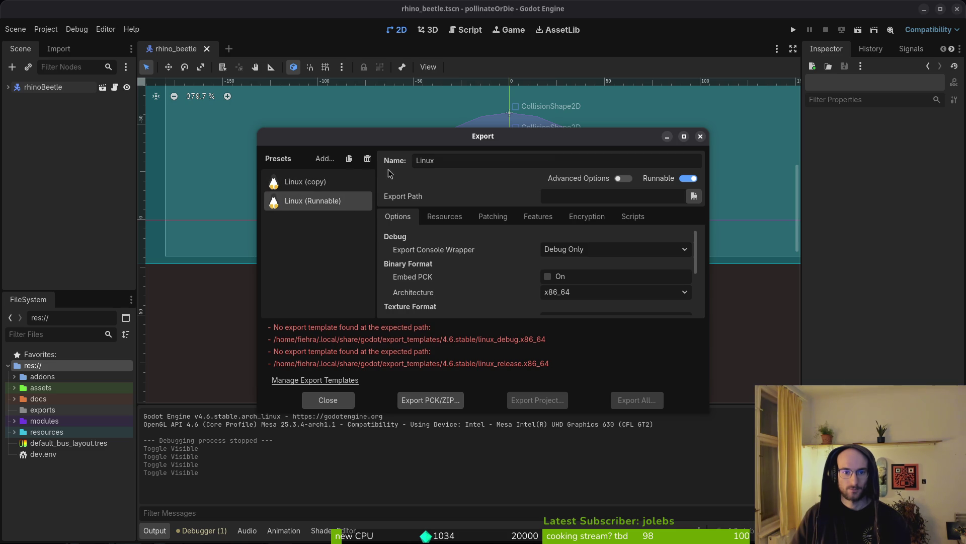
click(325, 158)
click(280, 160)
click(700, 136)
click(47, 29)
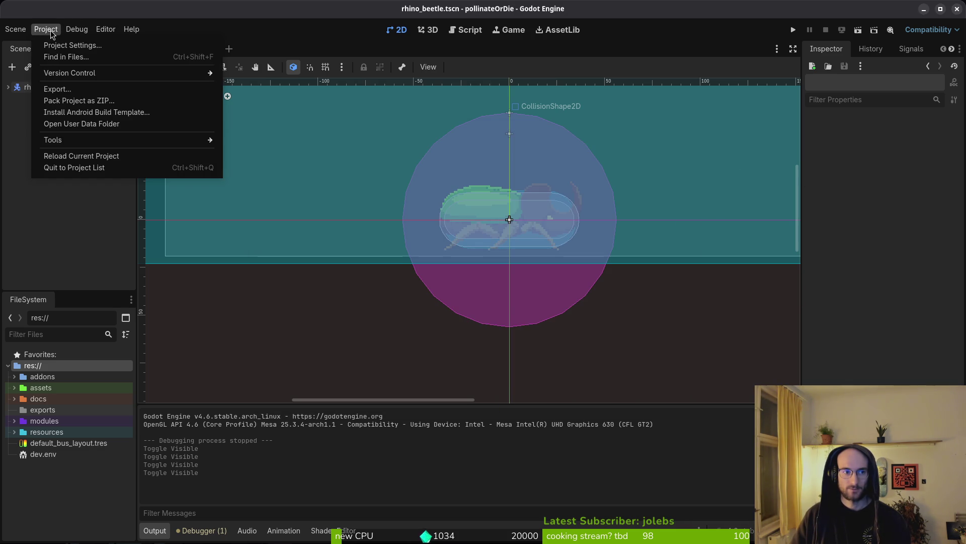
Remove the 4.5.1.stable export templates and download and install the 4.6.stable templates
click(57, 89)
click(321, 381)
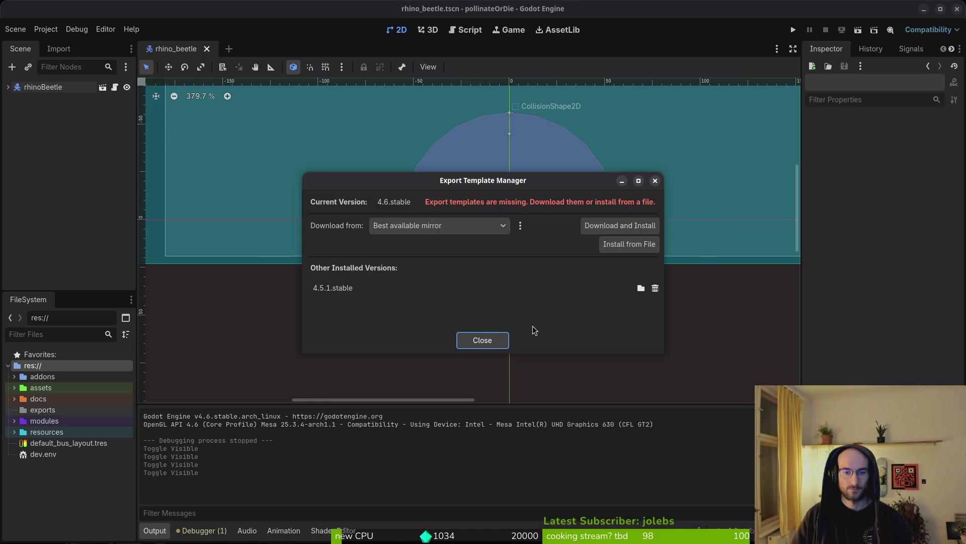
click(654, 288)
click(513, 283)
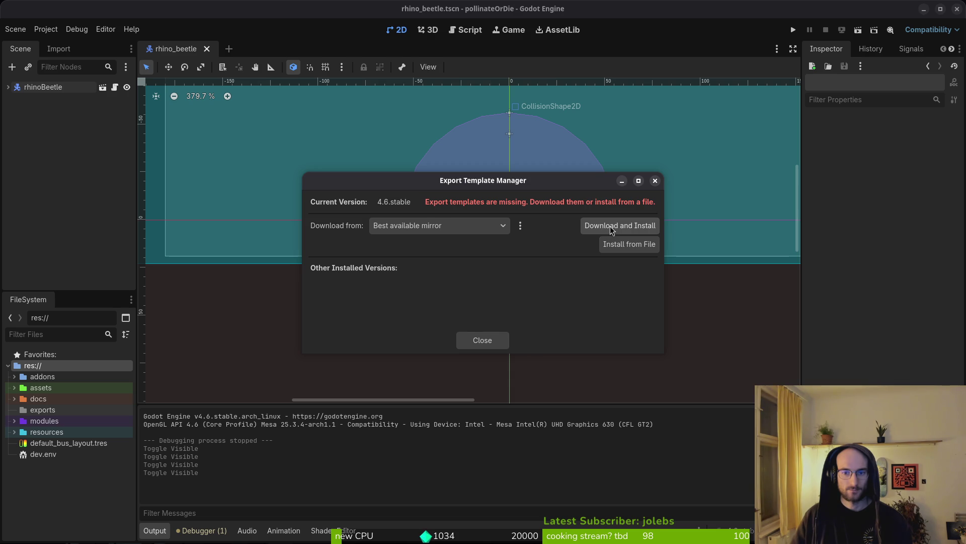
click(610, 226)
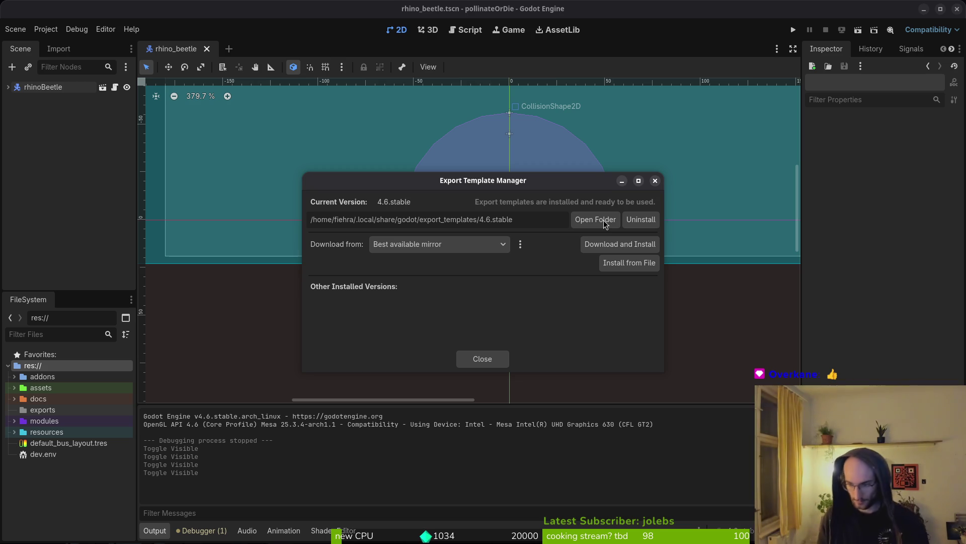
Close the template manager and delete the Linux (copy) export preset
click(478, 366)
click(46, 29)
click(67, 87)
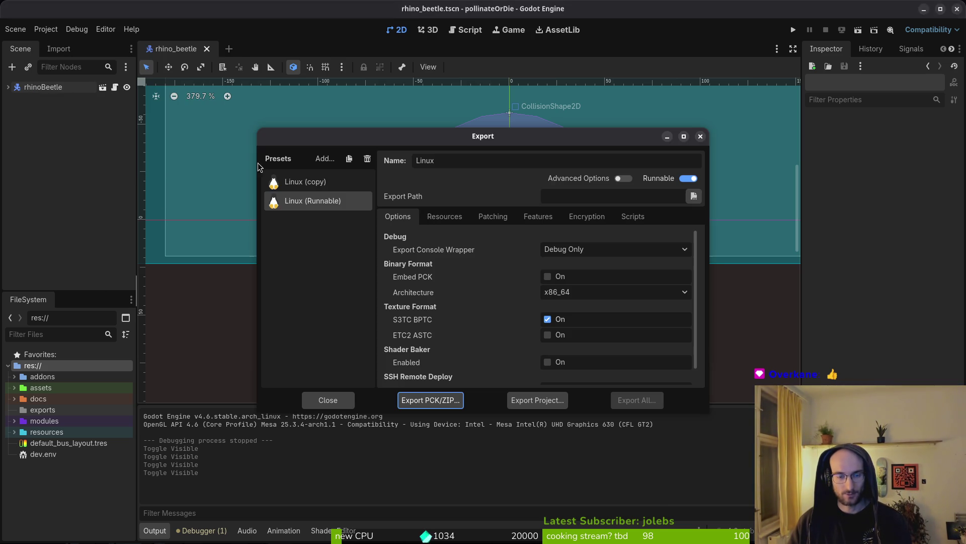
click(330, 182)
key(Delete)
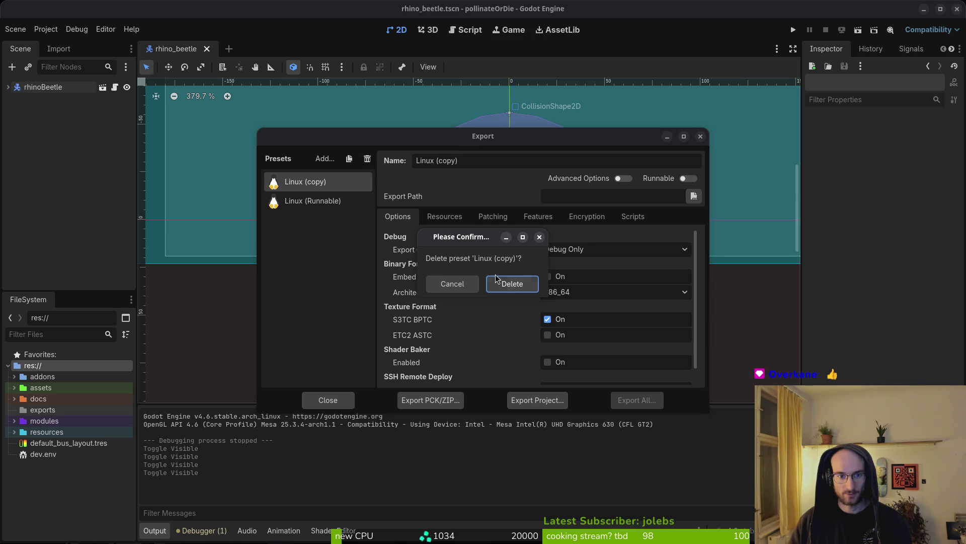
click(513, 284)
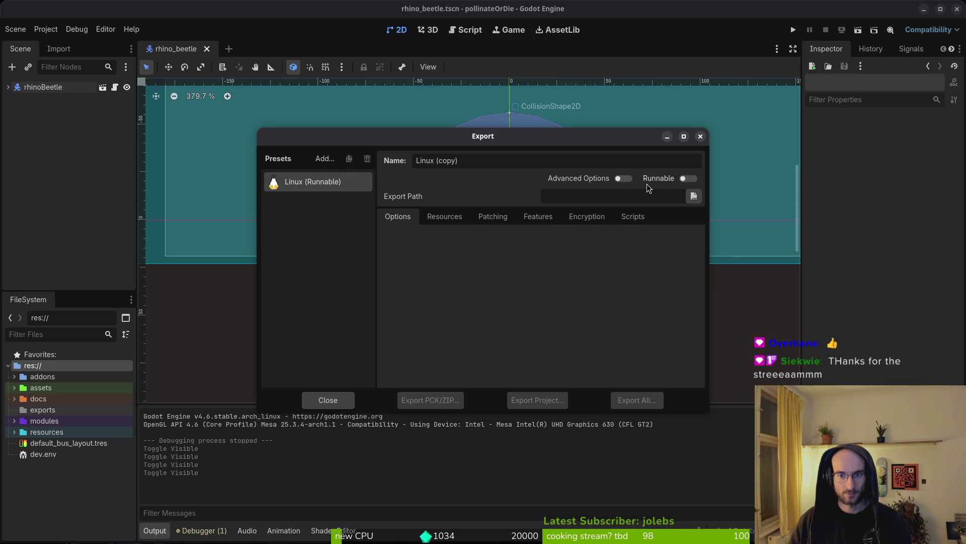
Add a fresh Linux preset and delete the Linux (Runnable) preset
click(445, 216)
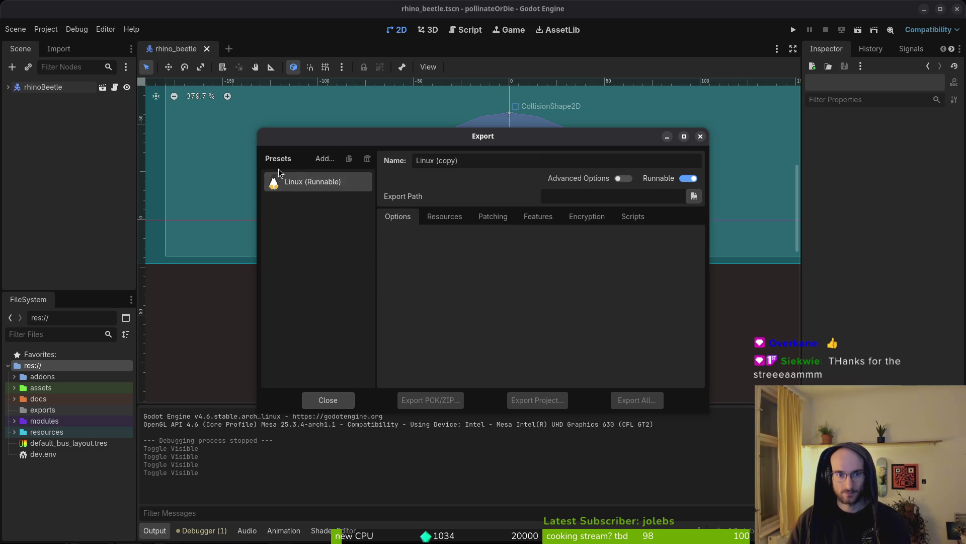
click(324, 159)
click(358, 219)
click(352, 182)
click(368, 159)
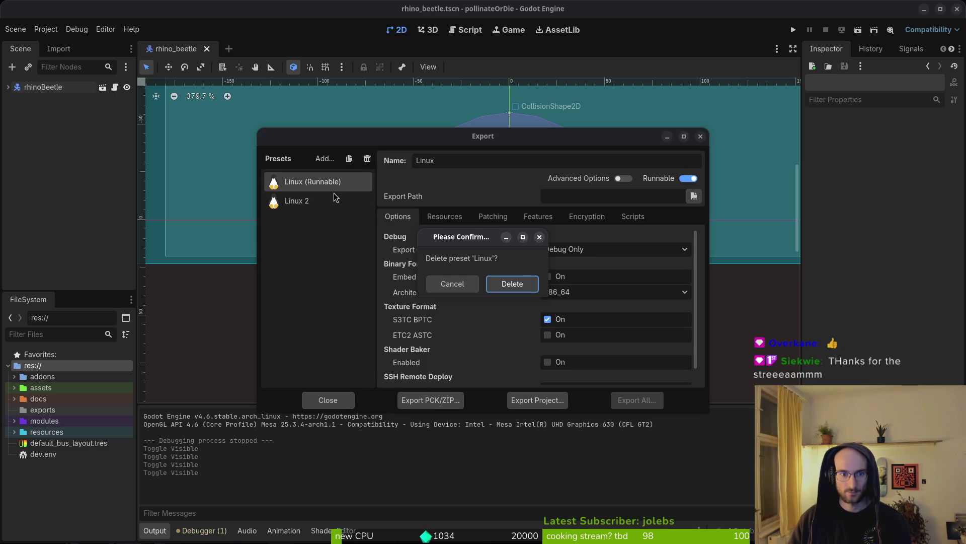
click(504, 282)
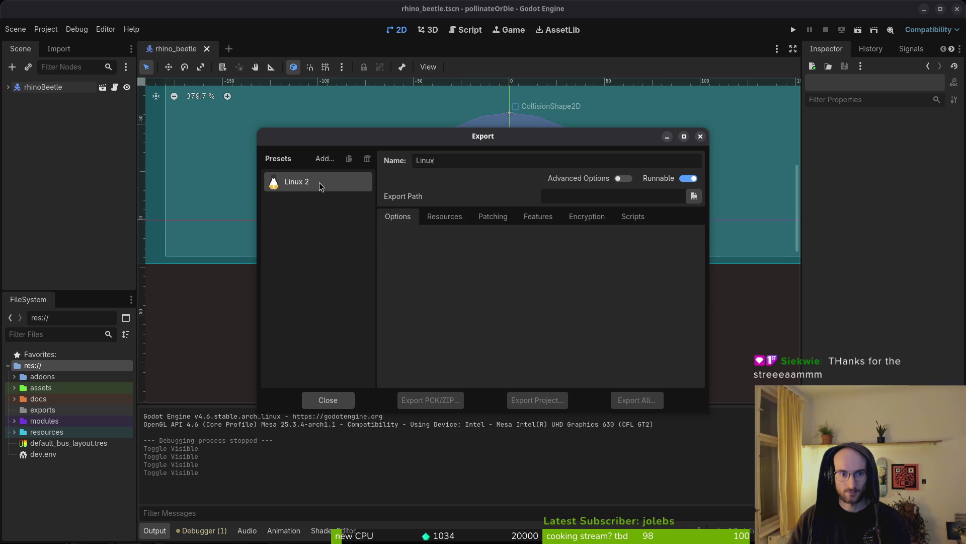
Turn on Advanced Options for the new Linux preset
click(400, 216)
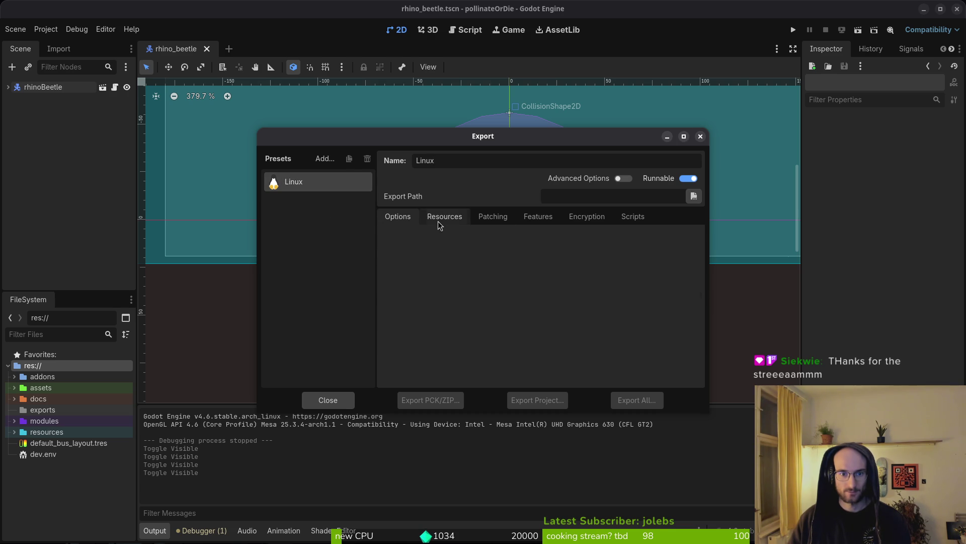
click(437, 221)
click(496, 220)
click(622, 179)
click(384, 216)
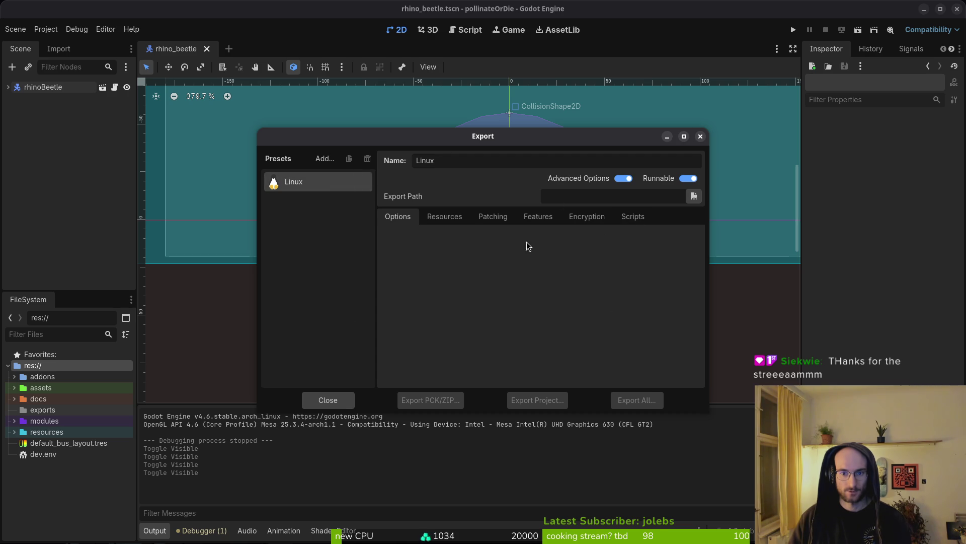
Try an export path in the exports folder, cancel after the invalid-filename alert, and close Export
click(694, 196)
click(475, 166)
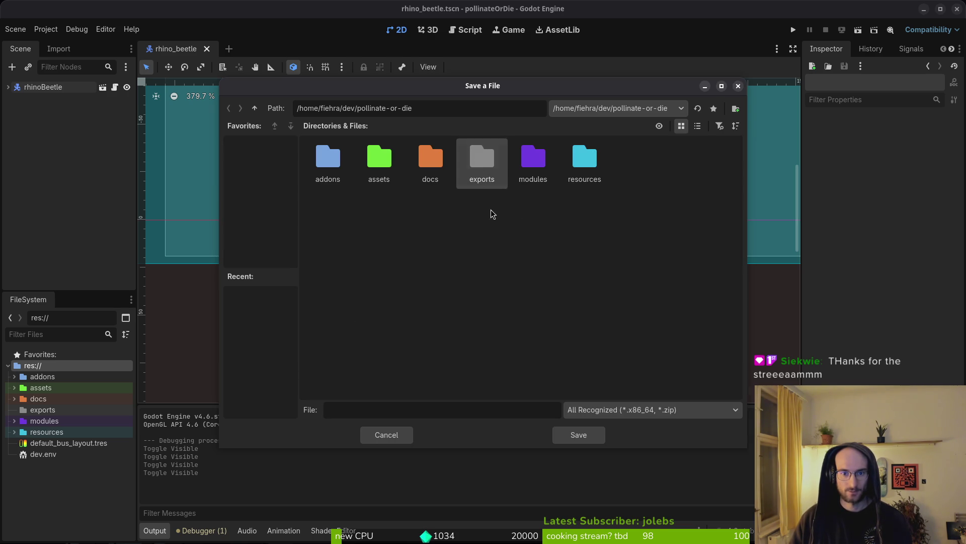
double_click(471, 166)
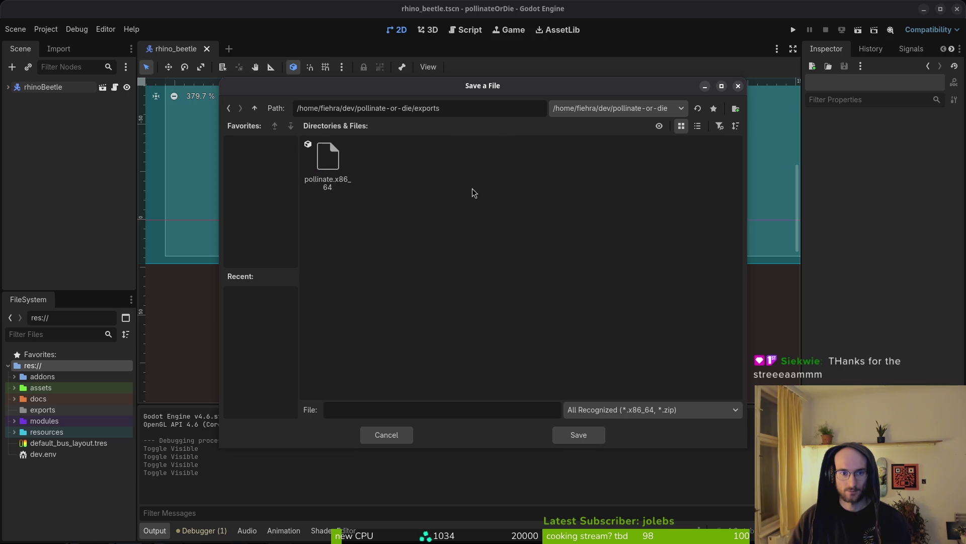
click(578, 436)
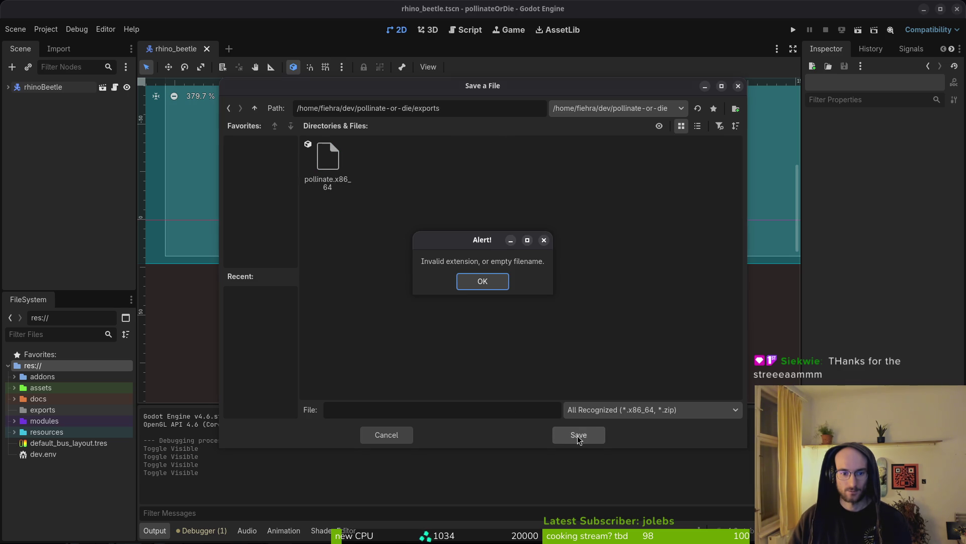
click(472, 285)
click(387, 435)
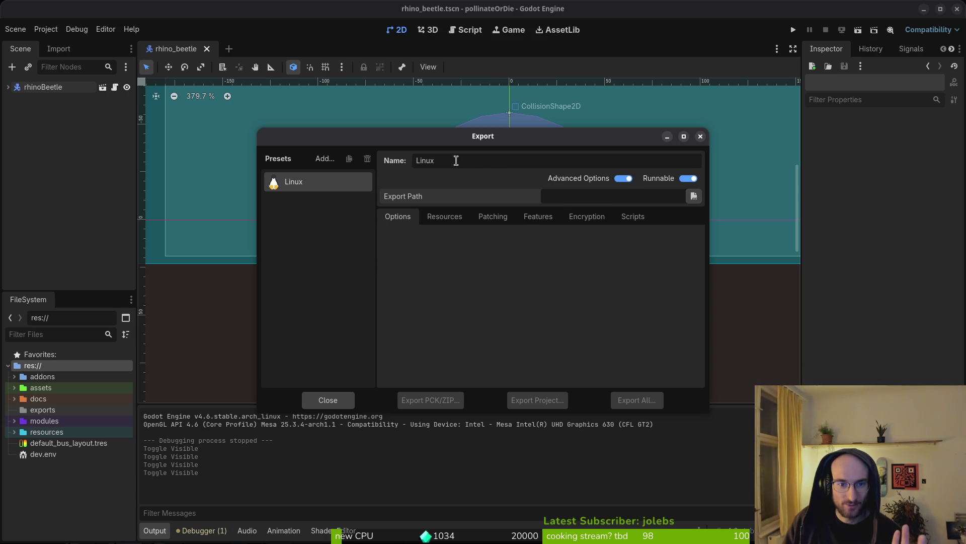
click(700, 137)
click(46, 29)
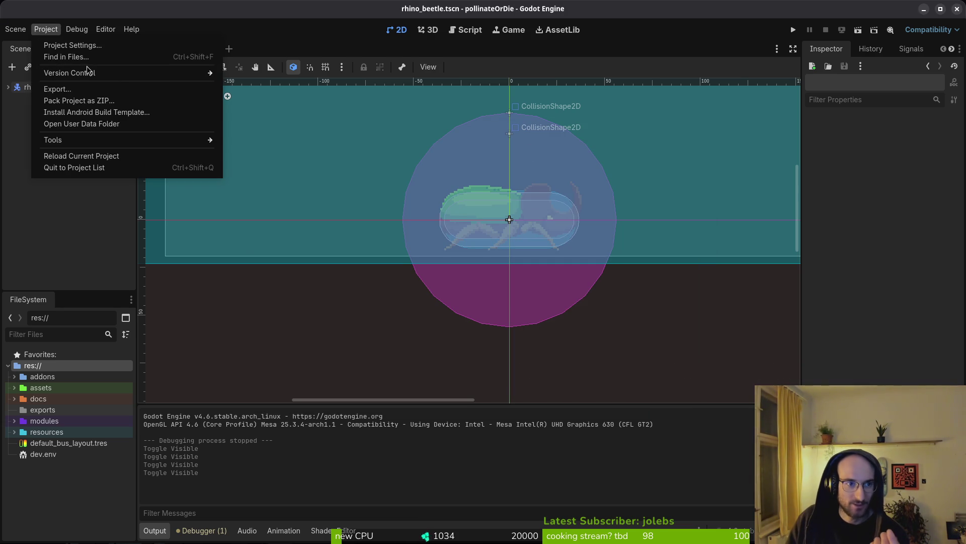
Add a Windows Desktop export preset
click(55, 89)
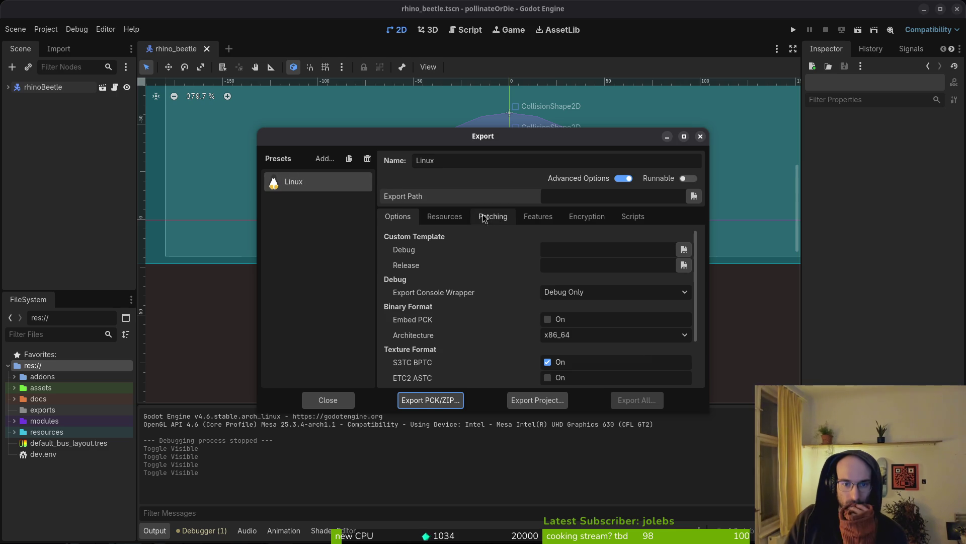
click(397, 225)
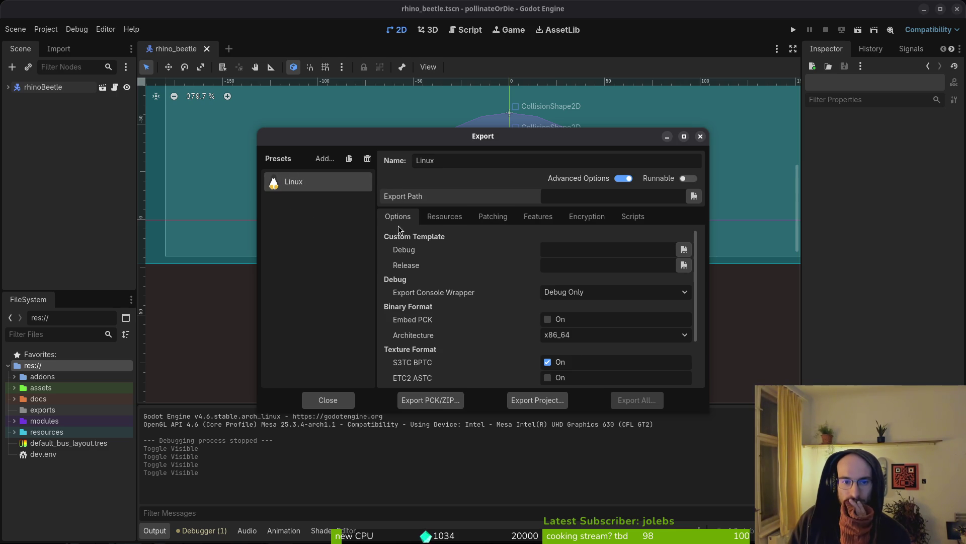
click(322, 158)
key(Escape)
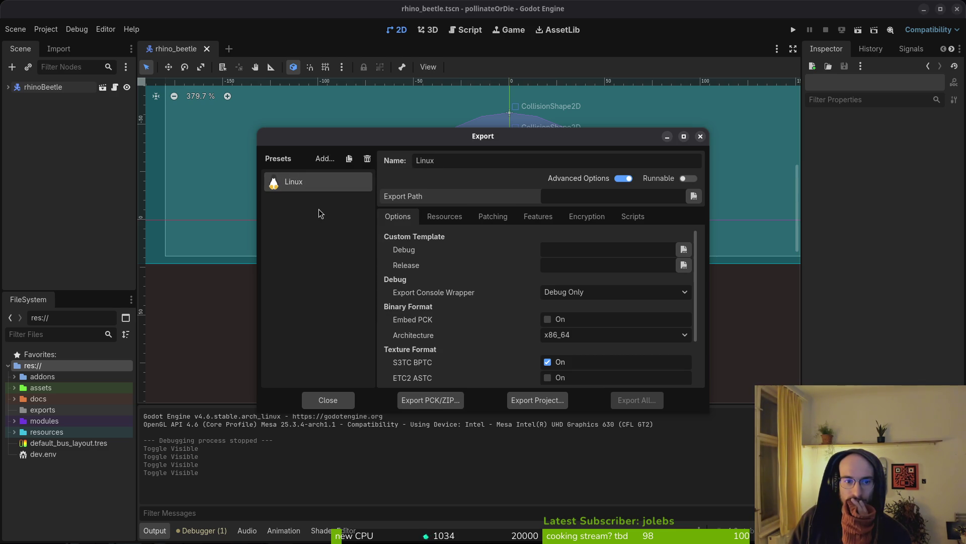
click(324, 159)
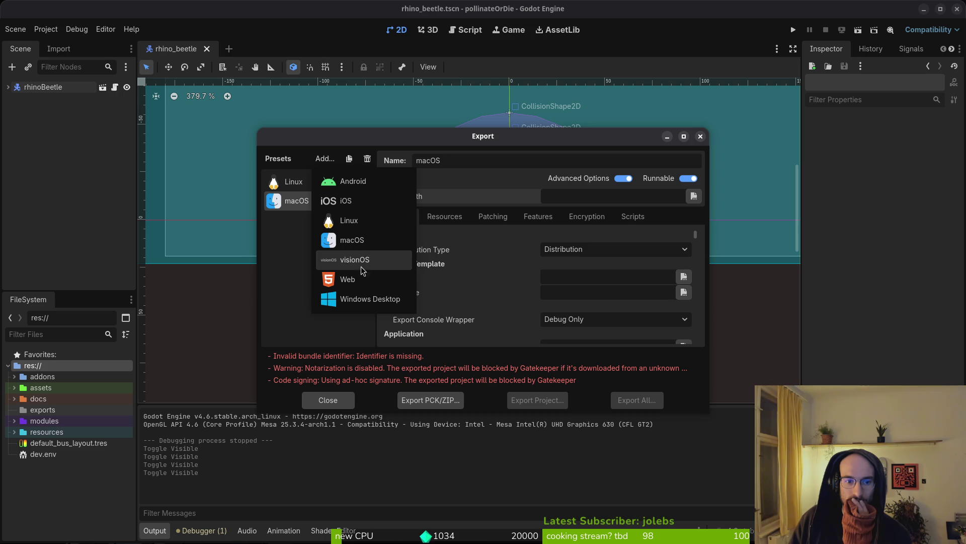
click(359, 294)
Export the Linux build into the project's exports folder
click(307, 183)
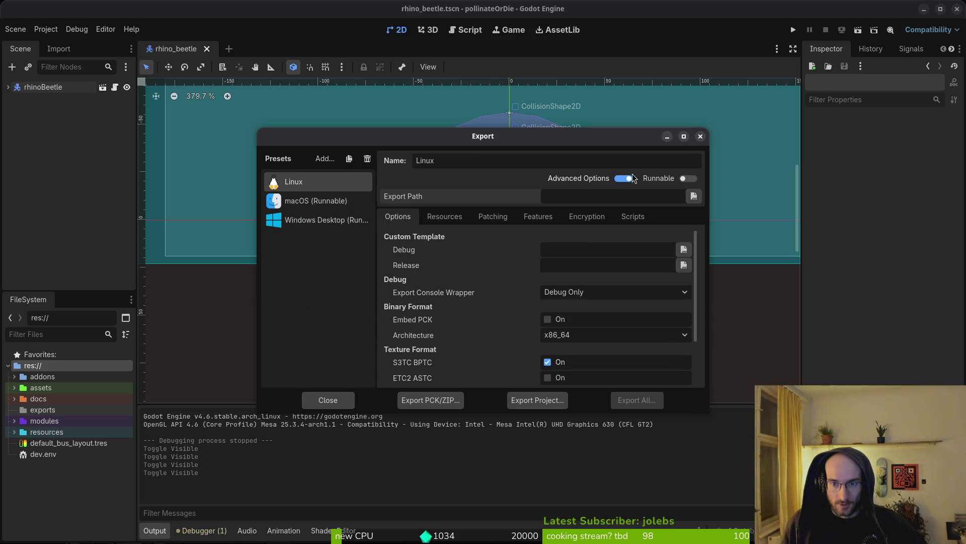
scroll(604, 302, down, 3)
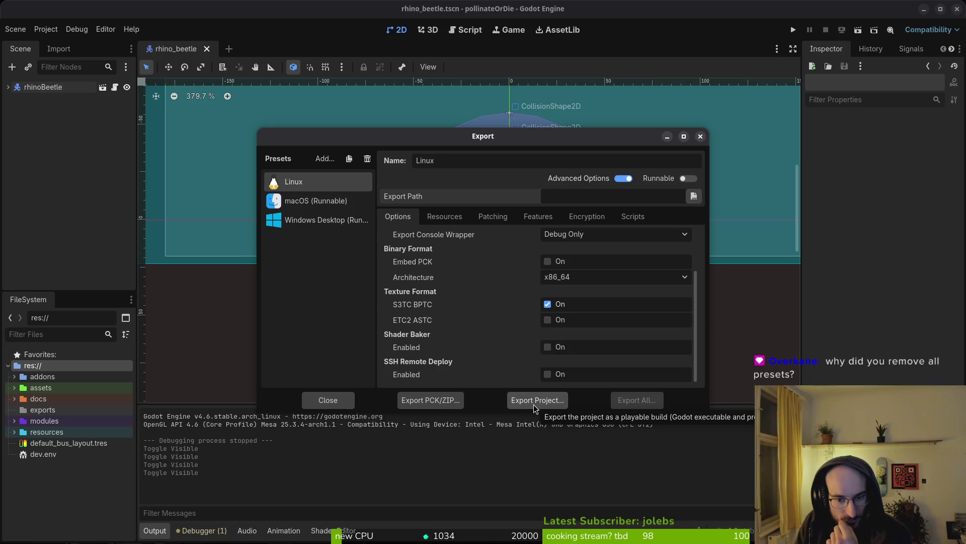
click(533, 400)
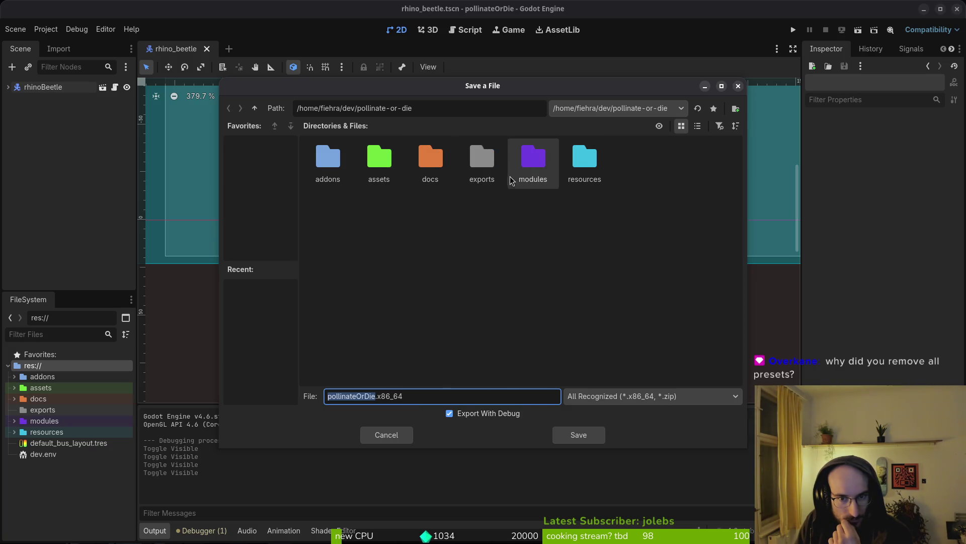
double_click(482, 161)
click(572, 429)
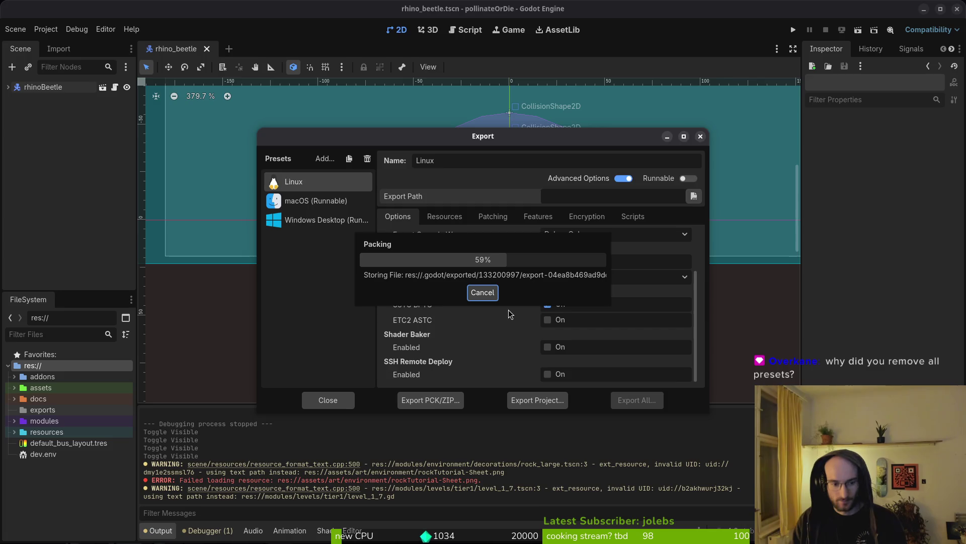
key(super+e)
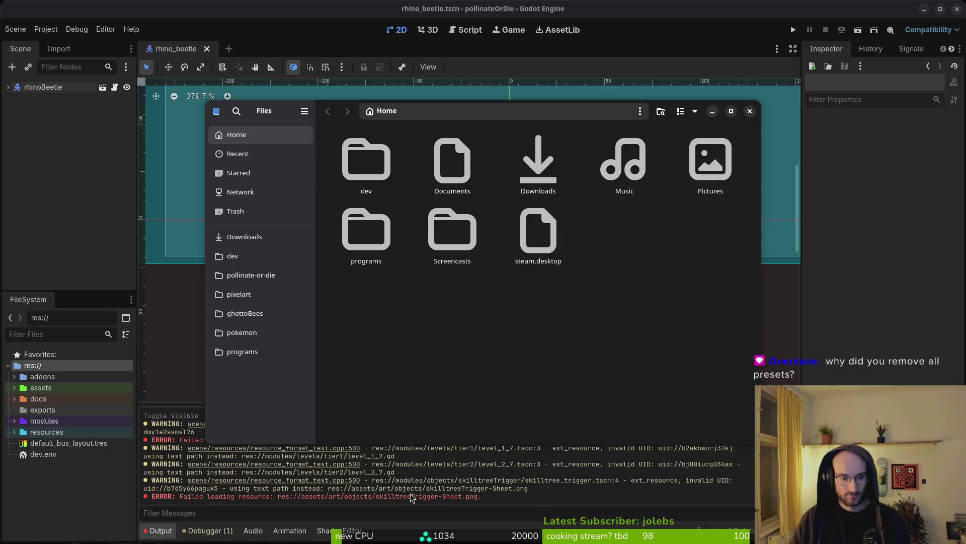
Close the Files window and the Export dialog
key(ctrl+w)
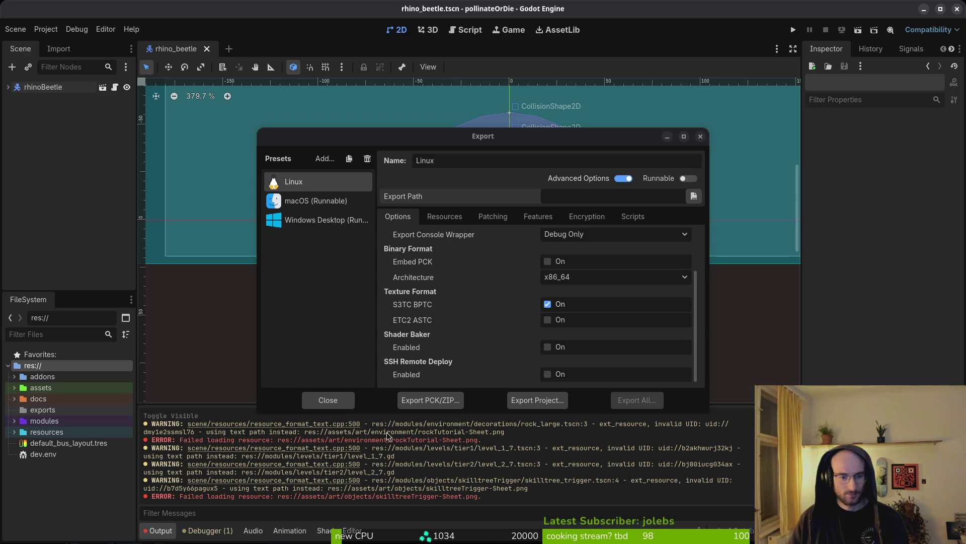
click(322, 400)
key(super+e)
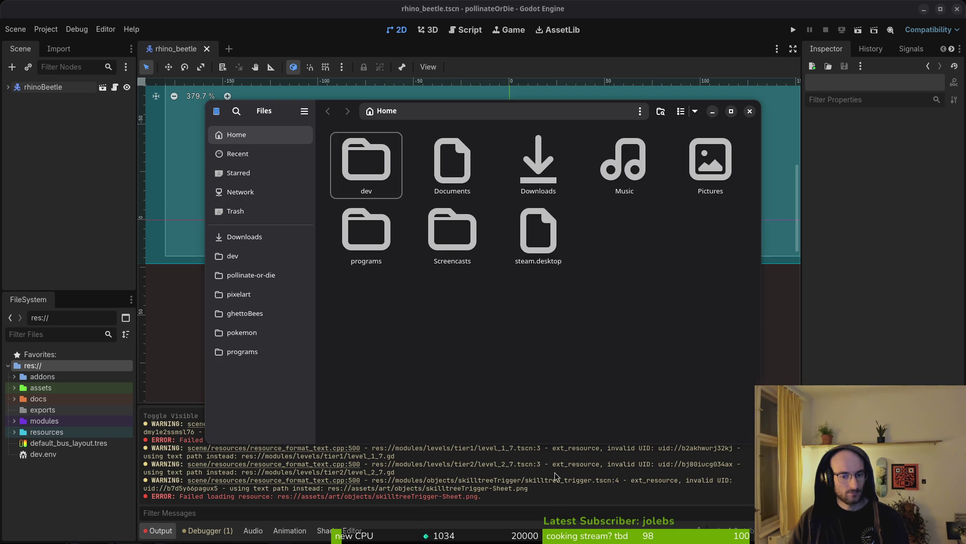
key(ctrl+w)
Search all resources for 'skitreets' and open skilltree_trigger.tscn
key(ctrl+shift+o)
key(Escape)
key(alt+shift+o)
text(skitreets)
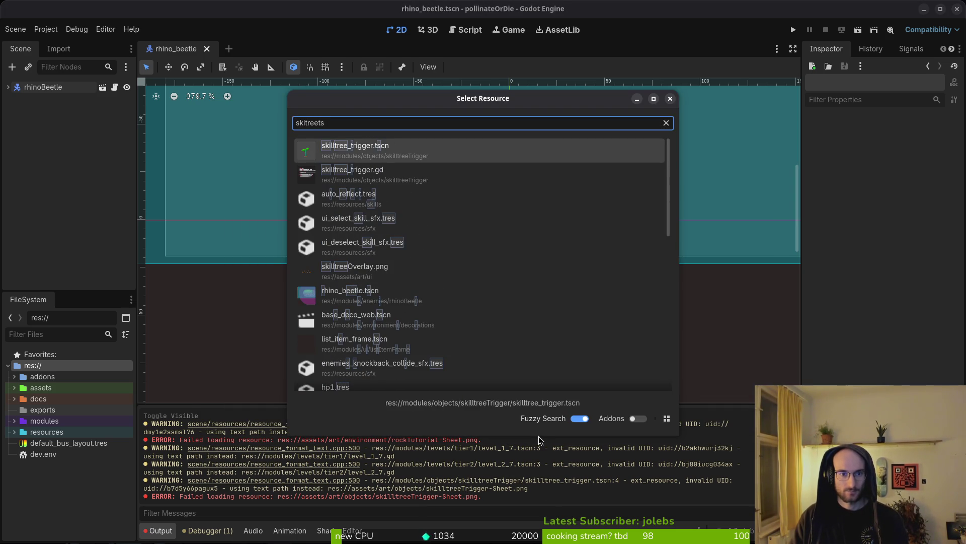
key(Return)
Open skilltree_trigger.tscn despite missing dependencies and reveal it in the FileSystem dock
click(533, 339)
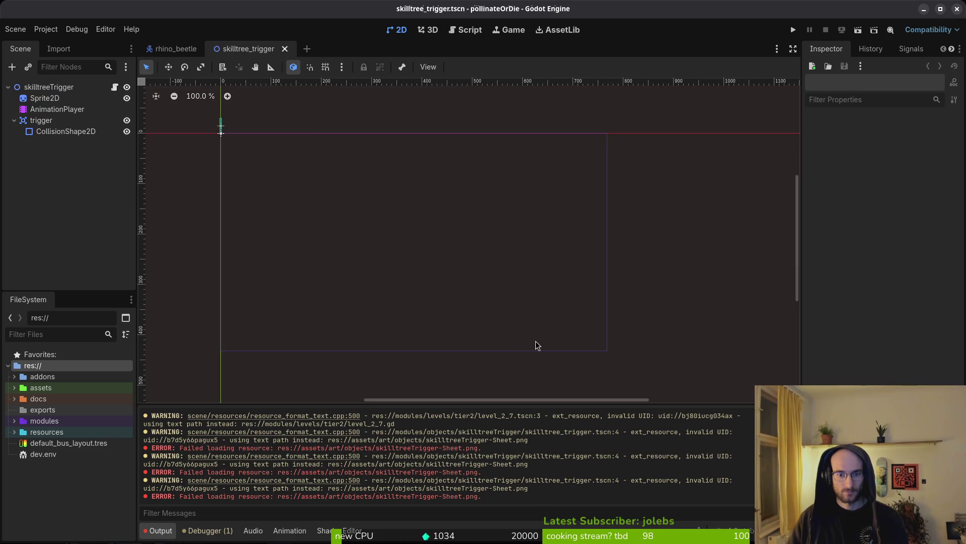
right_click(259, 49)
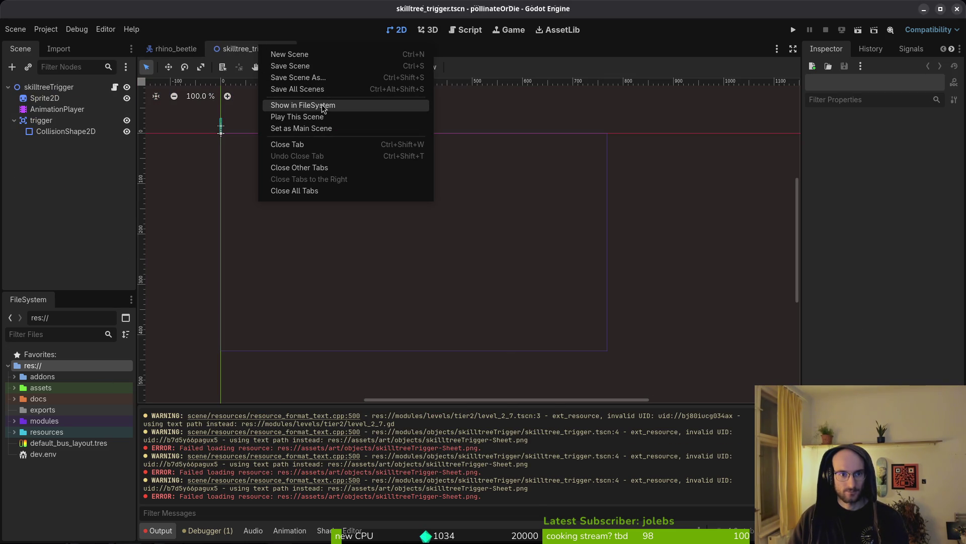
click(323, 105)
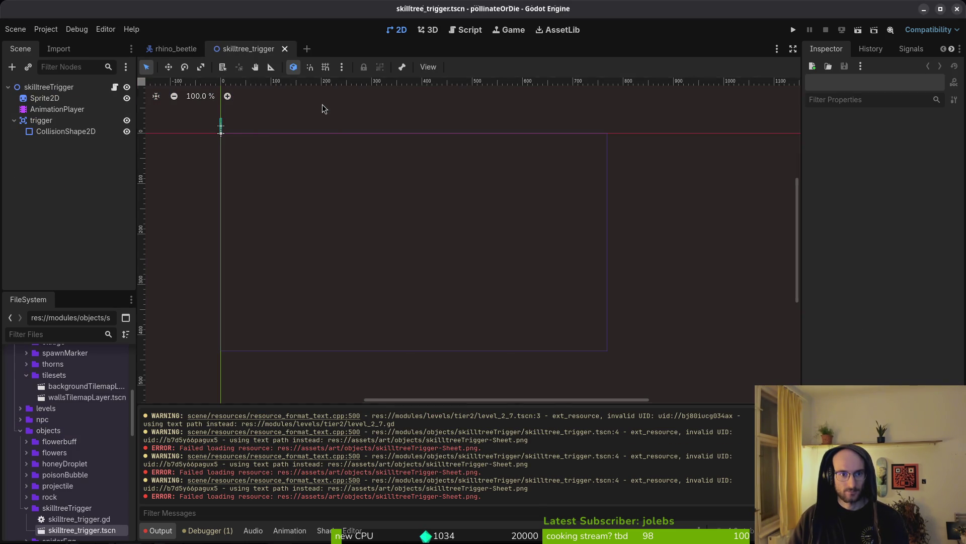
Close the scene and remove the skilltreeTrigger folder from the project
click(26, 508)
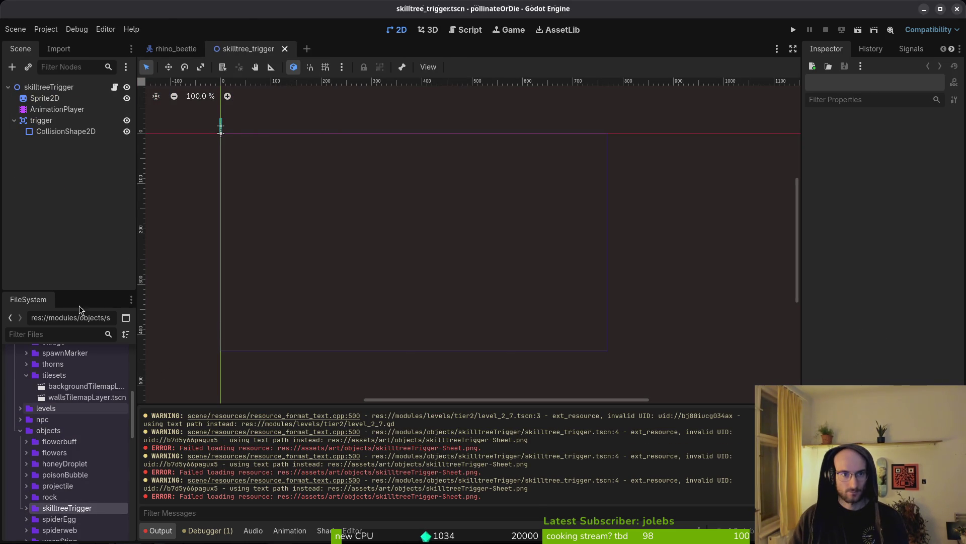
click(285, 49)
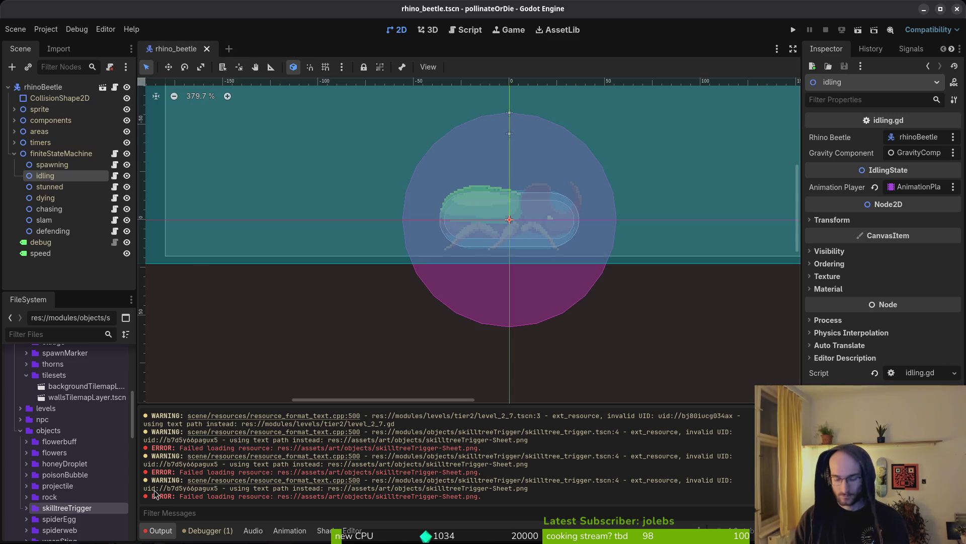
key(Delete)
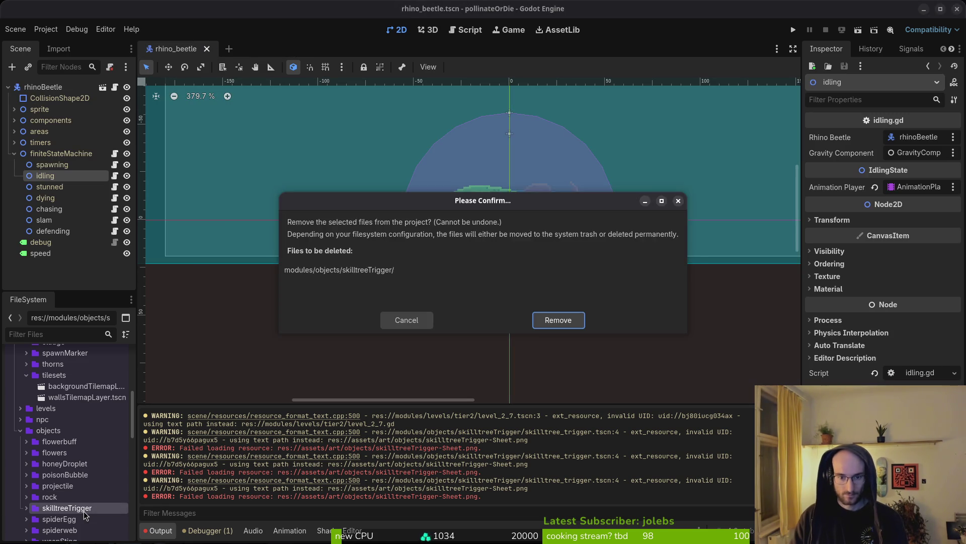
key(Return)
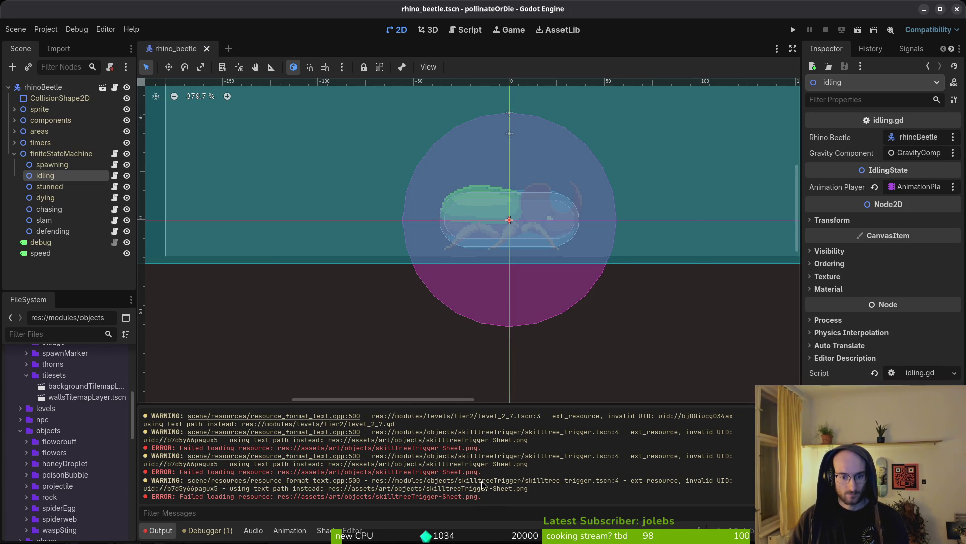
scroll(456, 489, up, 3)
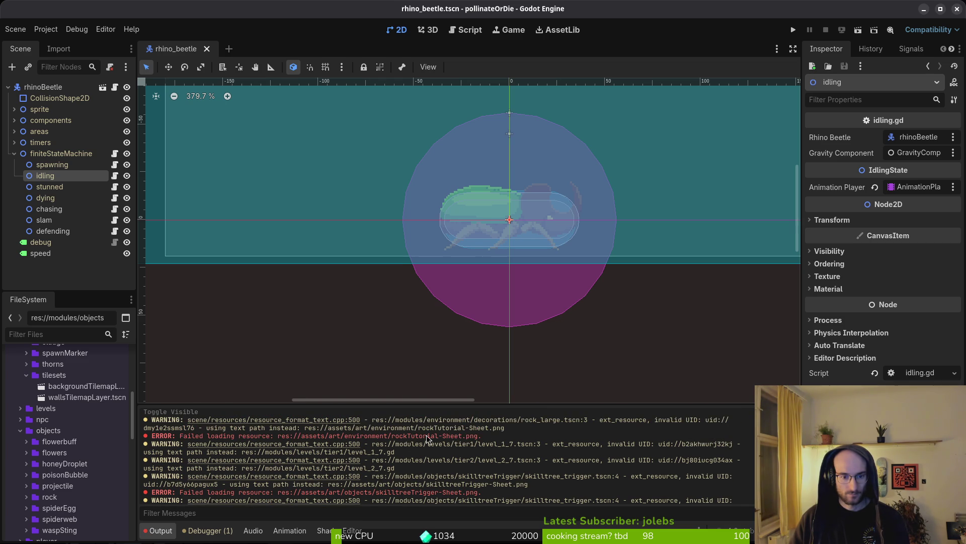
Find rock_large.tscn with the resource search and open it despite missing dependencies
key(shift+alt+o)
text(rocktut)
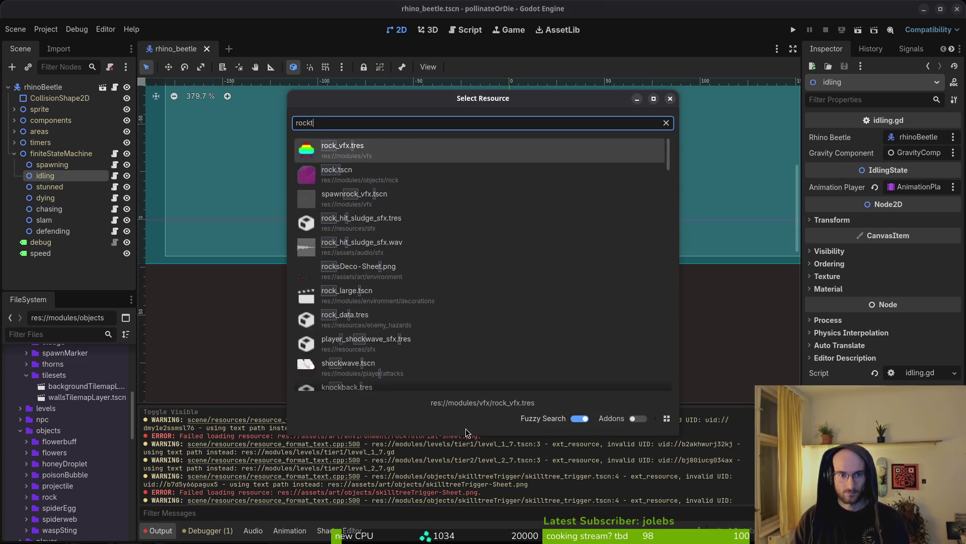
key(Escape)
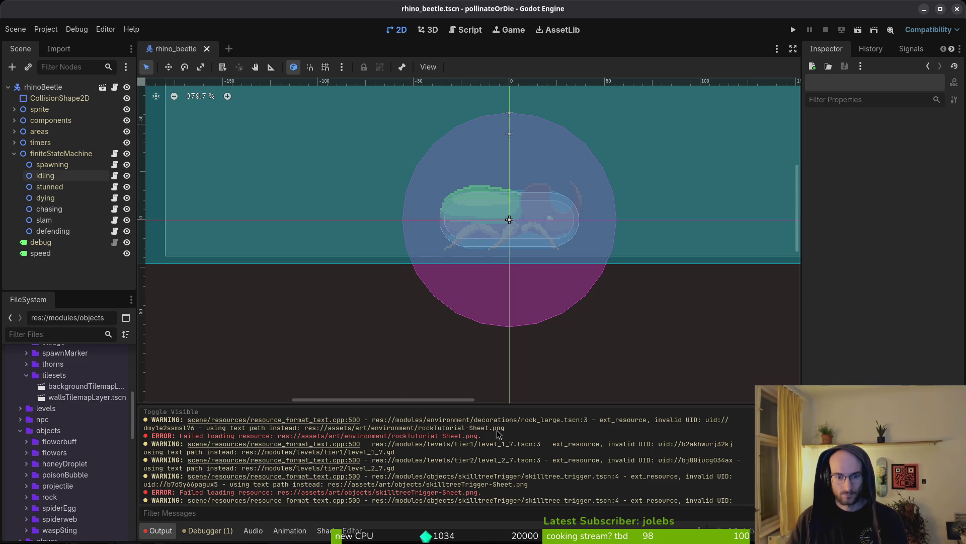
key(shift+alt+o)
text(rocklarge)
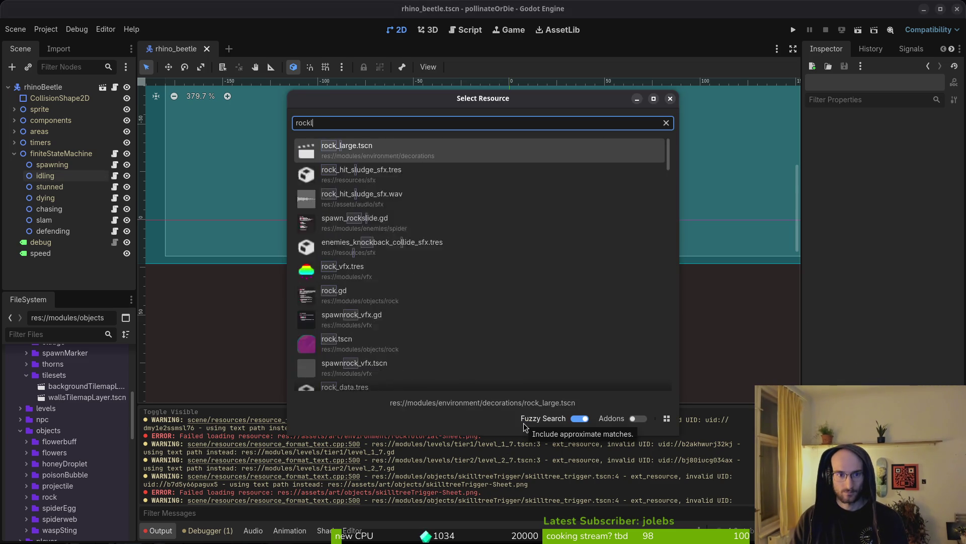
key(Return)
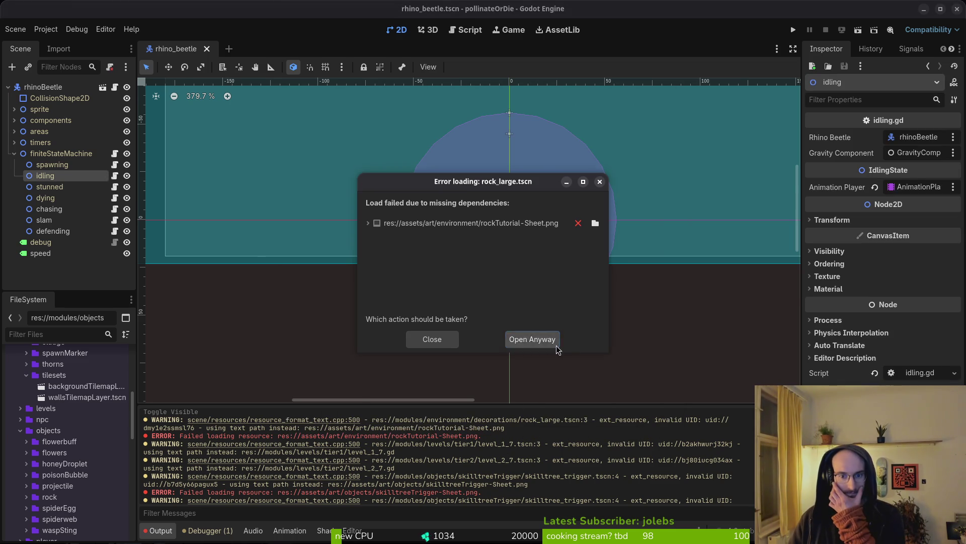
click(535, 340)
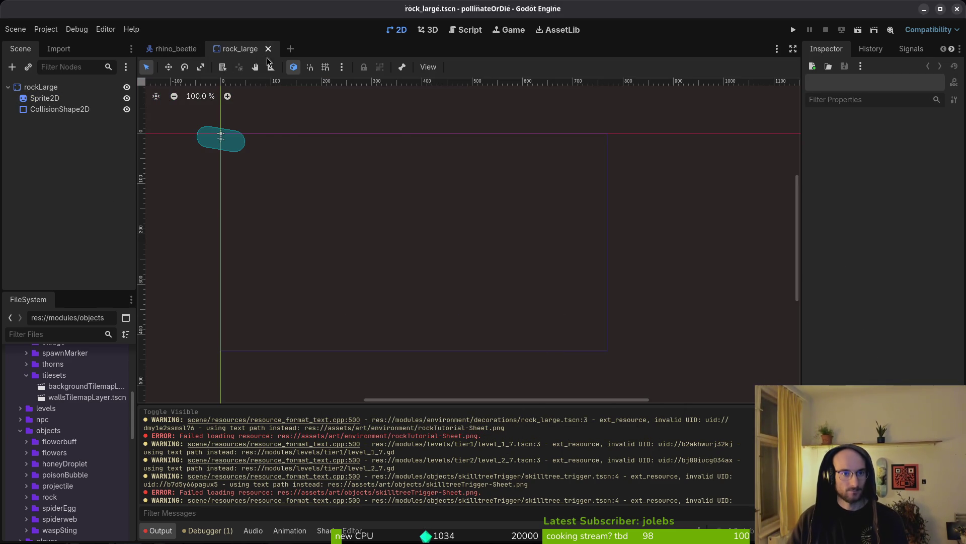
Reveal rock_large.tscn in the FileSystem dock and close its scene tab
right_click(228, 54)
click(277, 110)
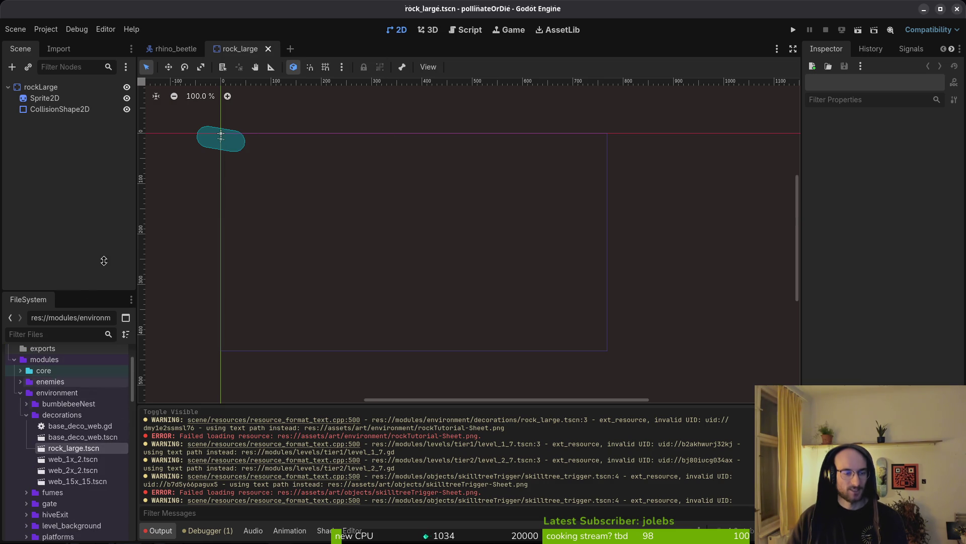
click(269, 49)
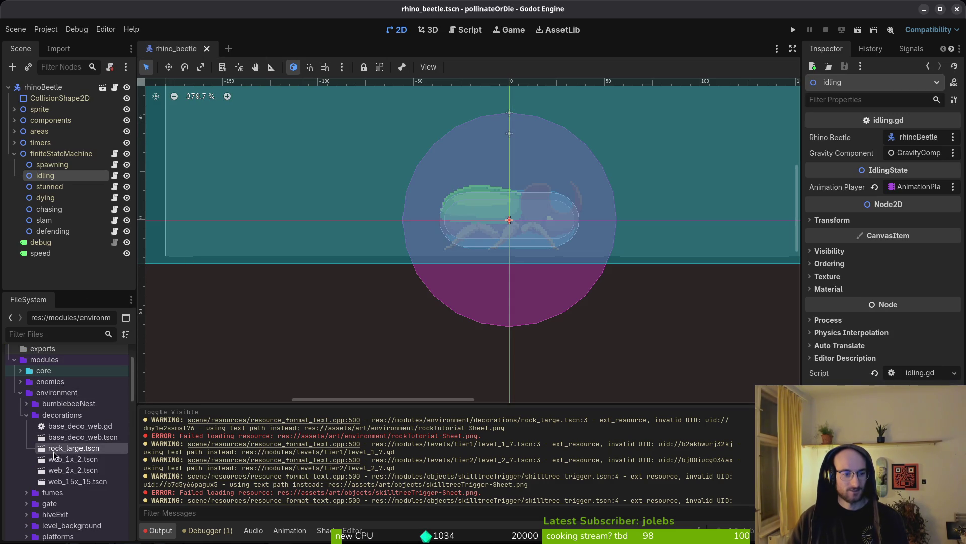
drag(57, 453, 85, 478)
click(505, 283)
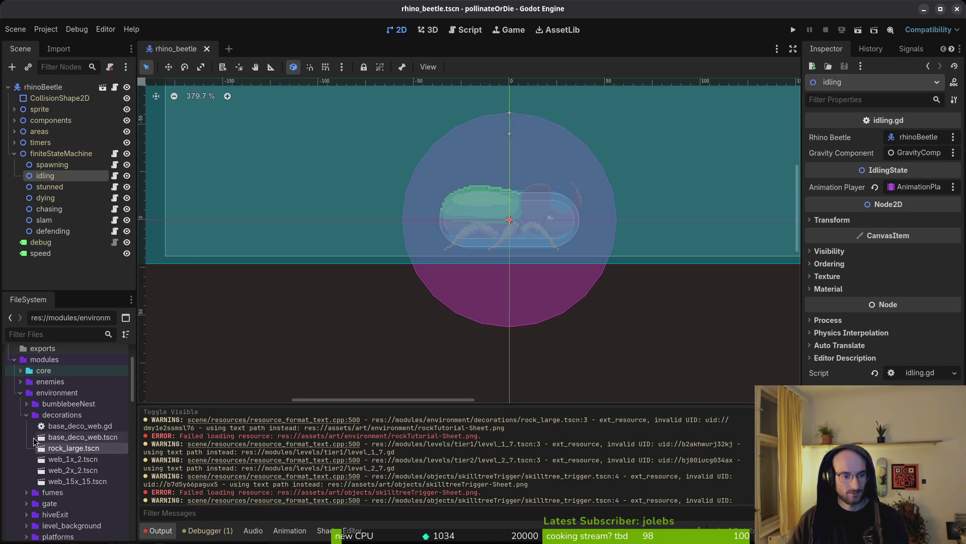
click(56, 449)
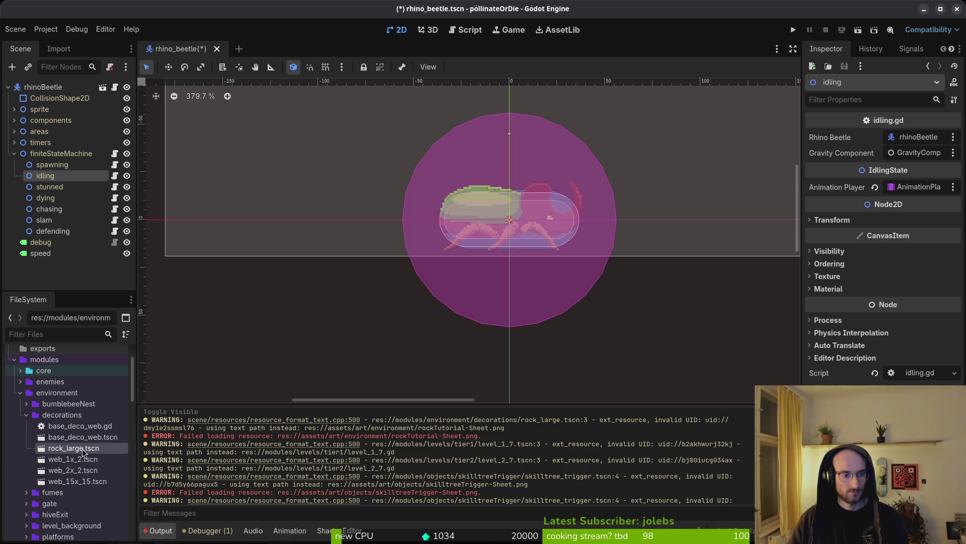
Undo and reapply the rhino_beetle change, expand the areas node, and save the scene
key(ctrl+z)
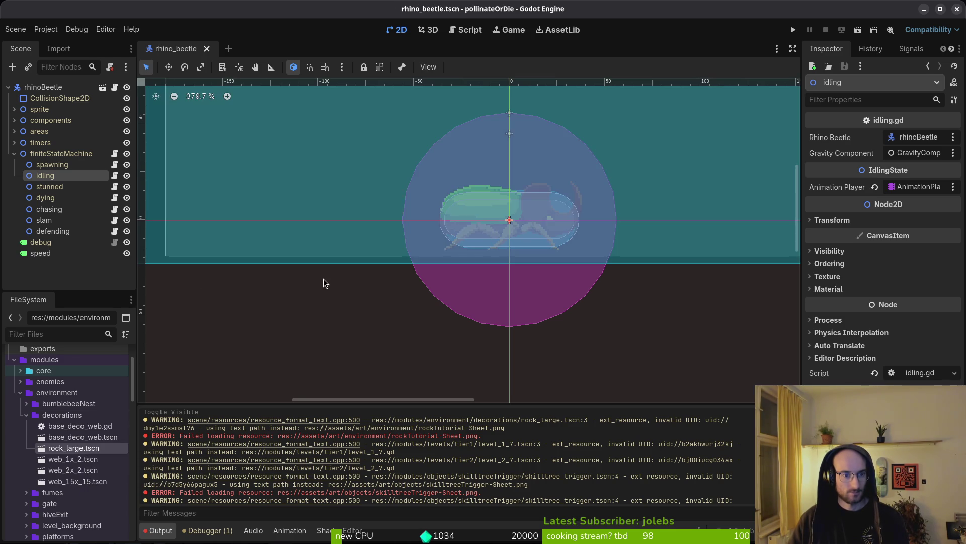
scroll(505, 274, down, 2)
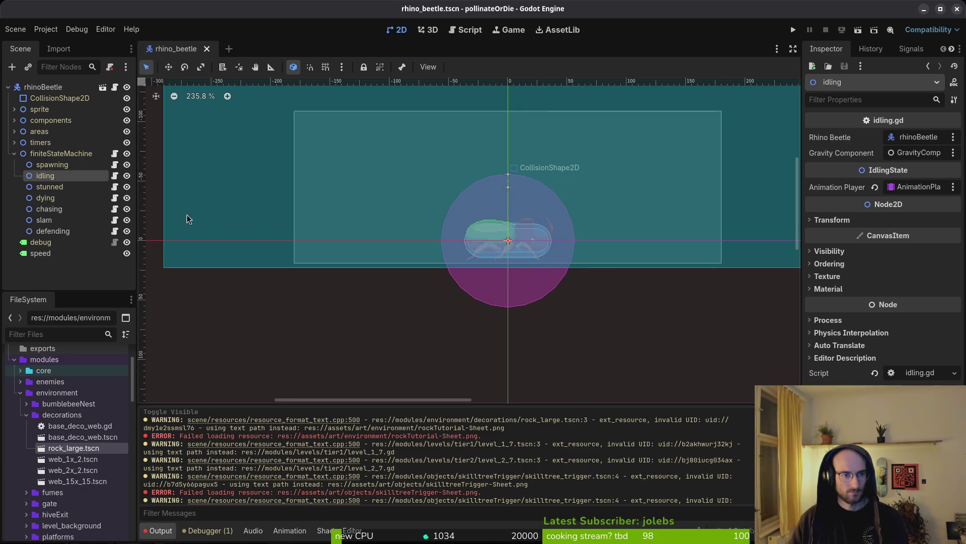
key(ctrl+shift+z)
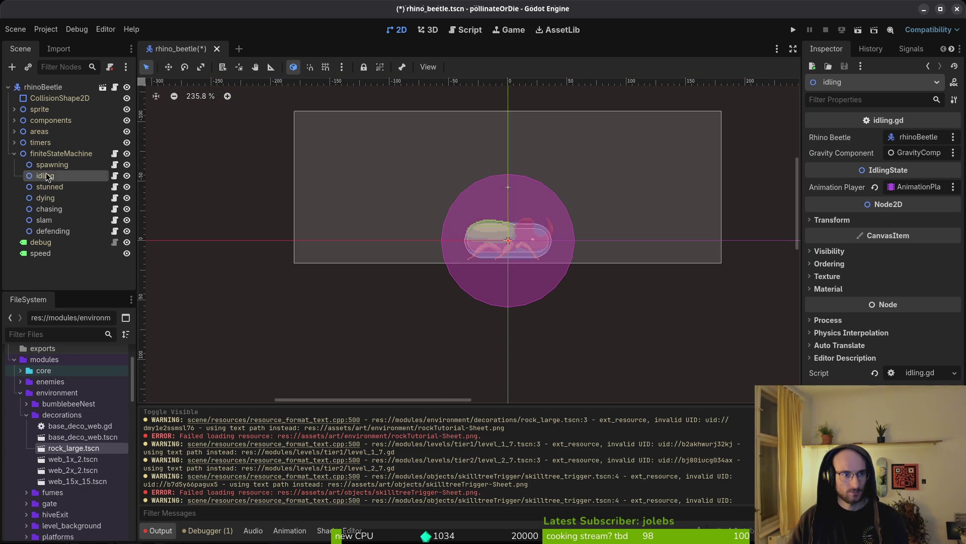
click(14, 131)
key(ctrl+s)
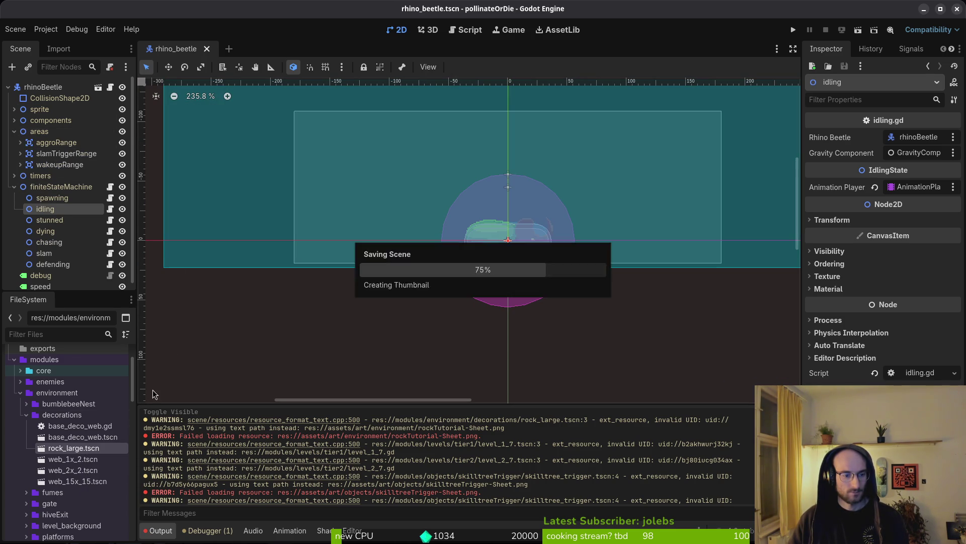
Delete rock_large.tscn from the project and close the Godot editor
key(Delete)
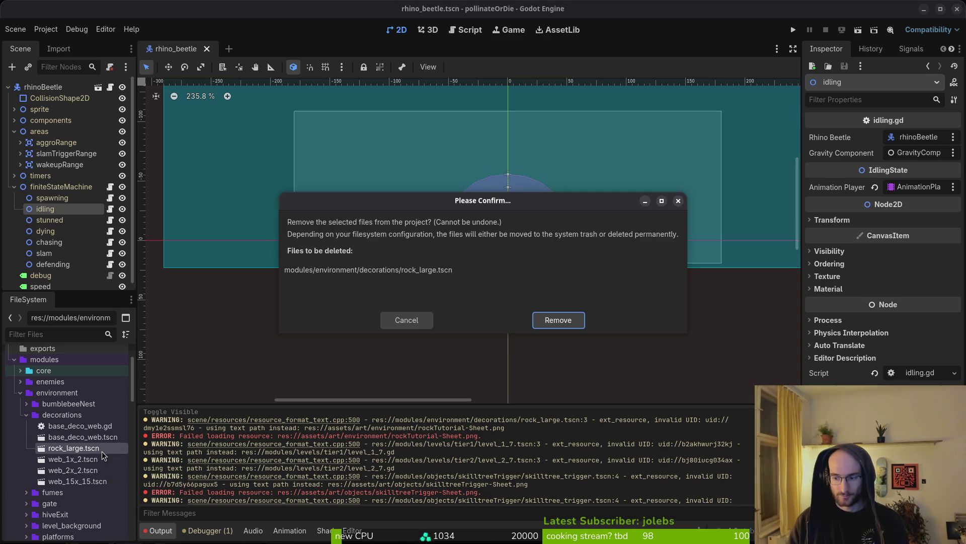
key(Return)
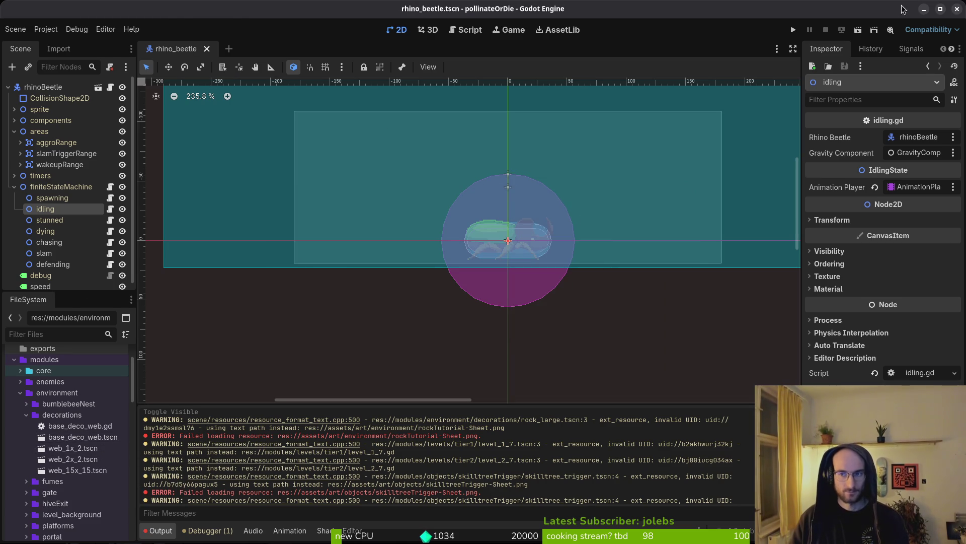
click(958, 8)
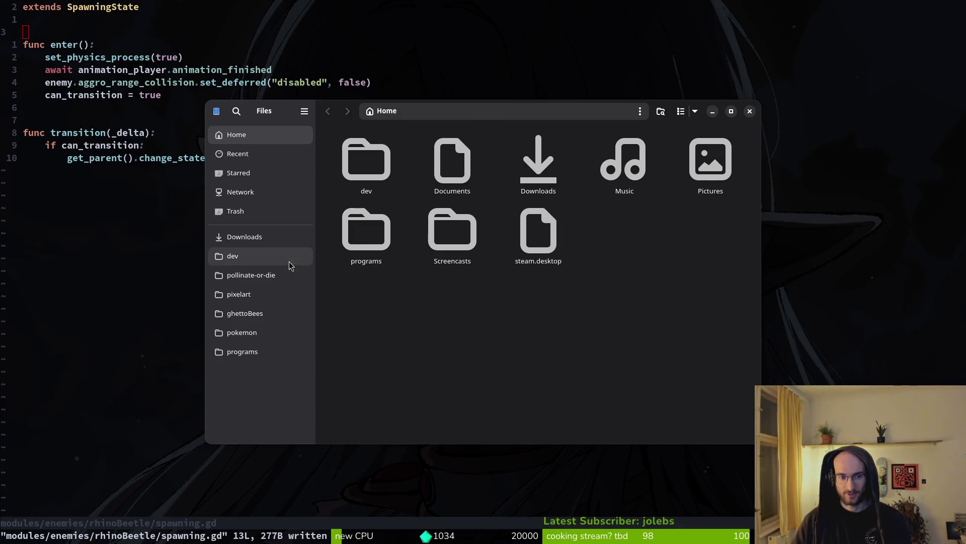
Trash every old build in pollinate-or-die/exports and reopen pollinateOrDie in Godot
click(251, 275)
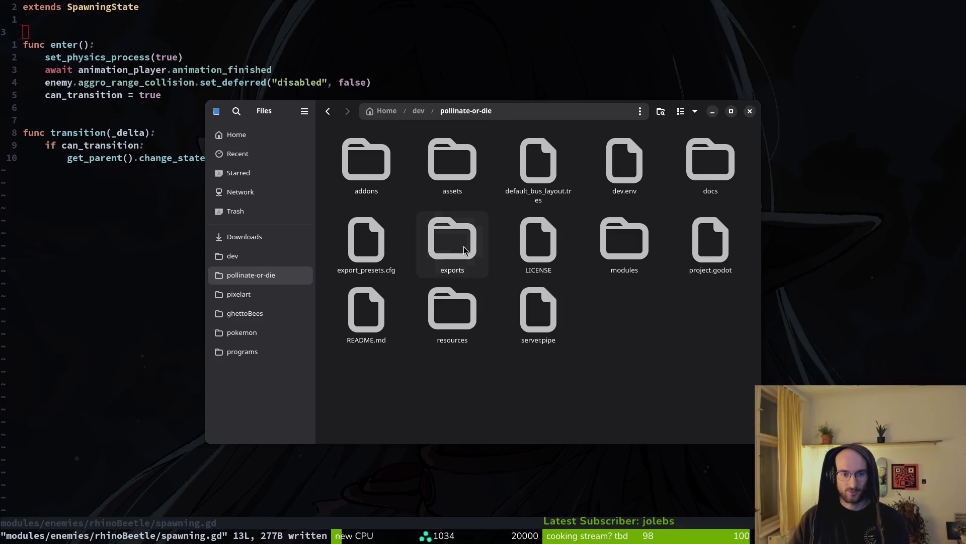
double_click(455, 256)
key(ctrl+a)
key(Delete)
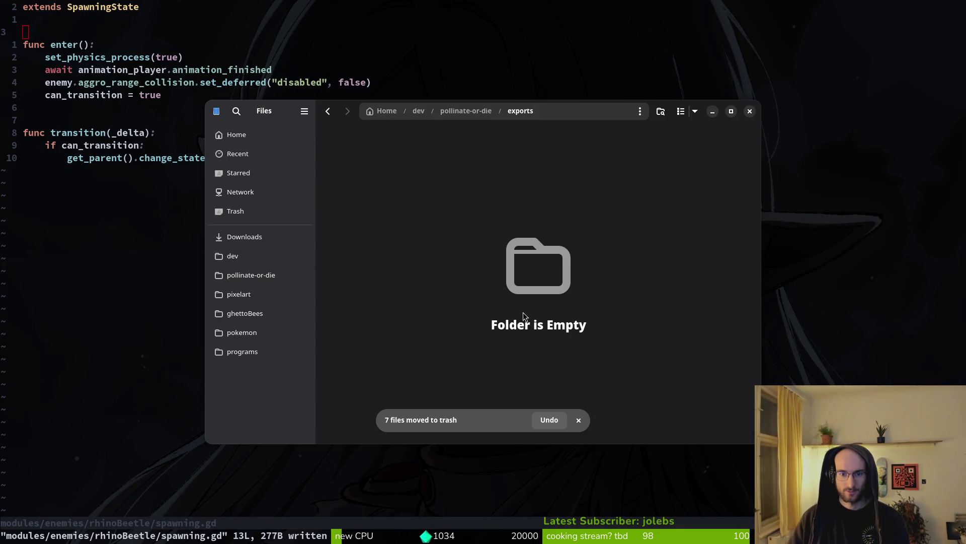
key(alt+Tab)
key(super)
key(super)
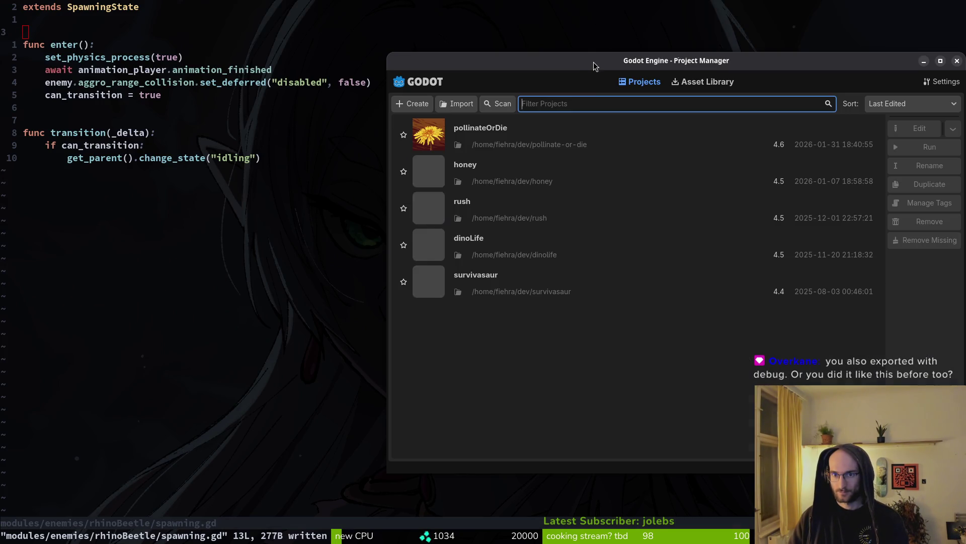
key(ctrl+r)
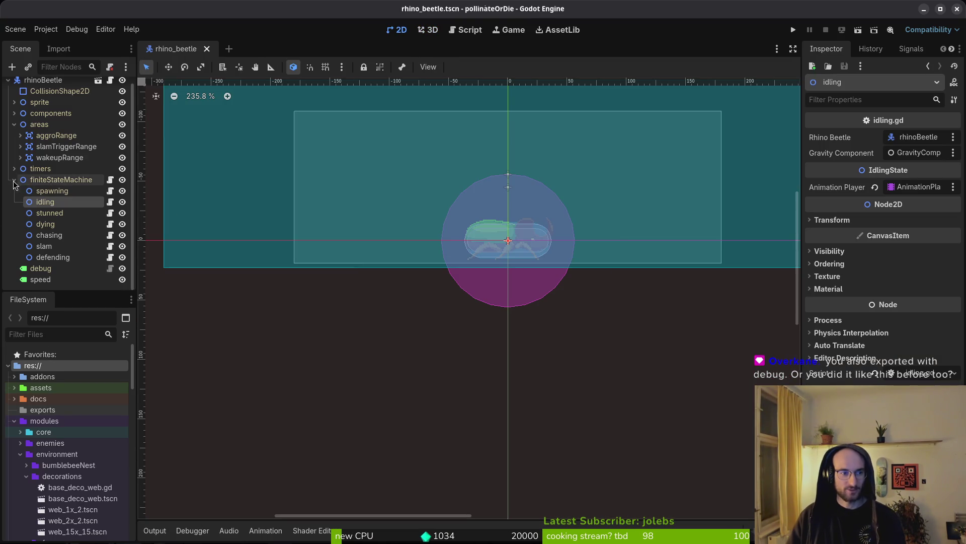
Collapse the finiteStateMachine and areas nodes and export the Linux build
click(15, 180)
click(15, 124)
click(45, 29)
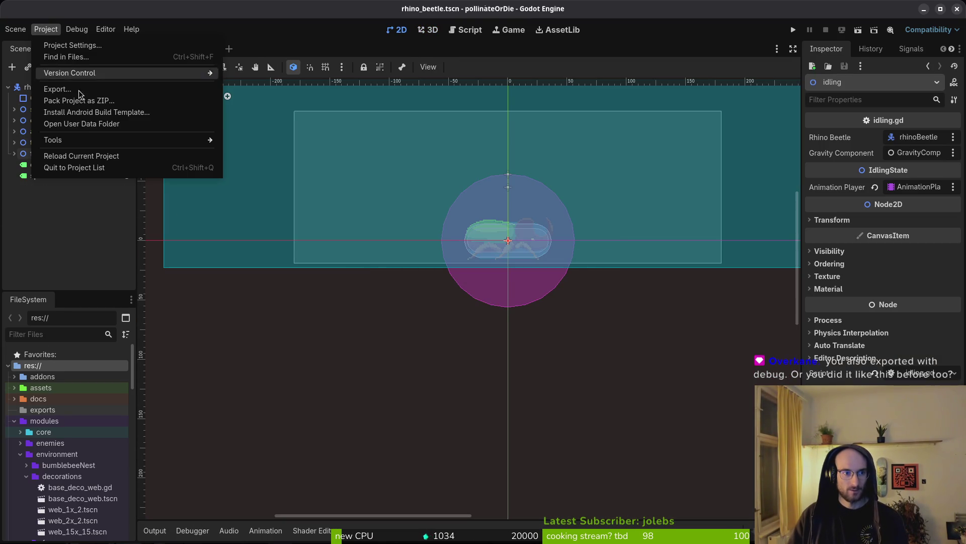
click(58, 89)
click(302, 186)
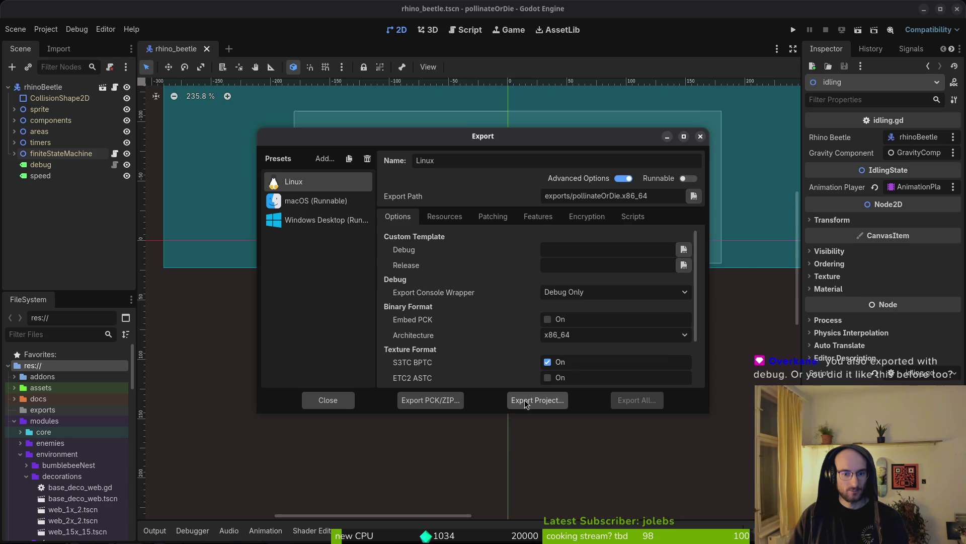
click(524, 401)
click(590, 436)
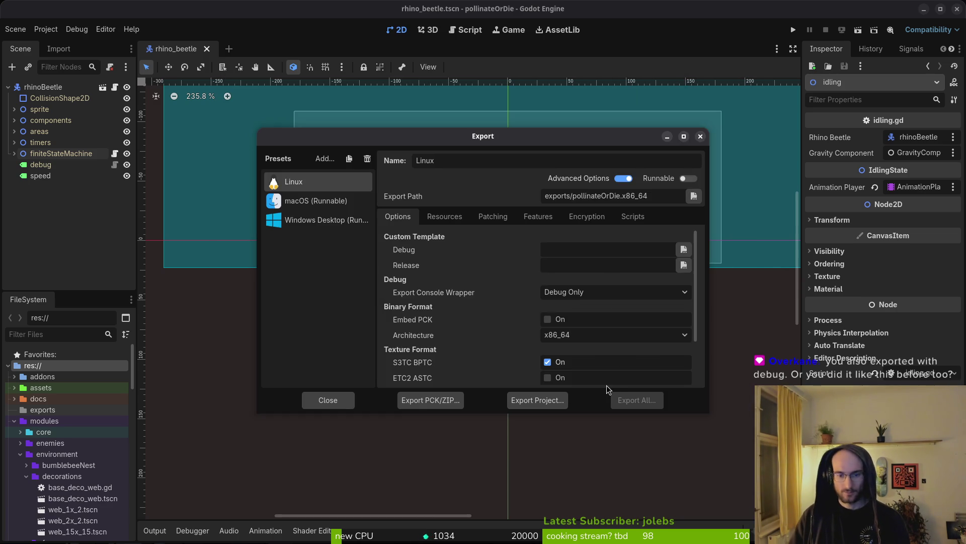
Move the three exported Linux files into Downloads/pollinateBuilds/linux
key(super)
click(608, 388)
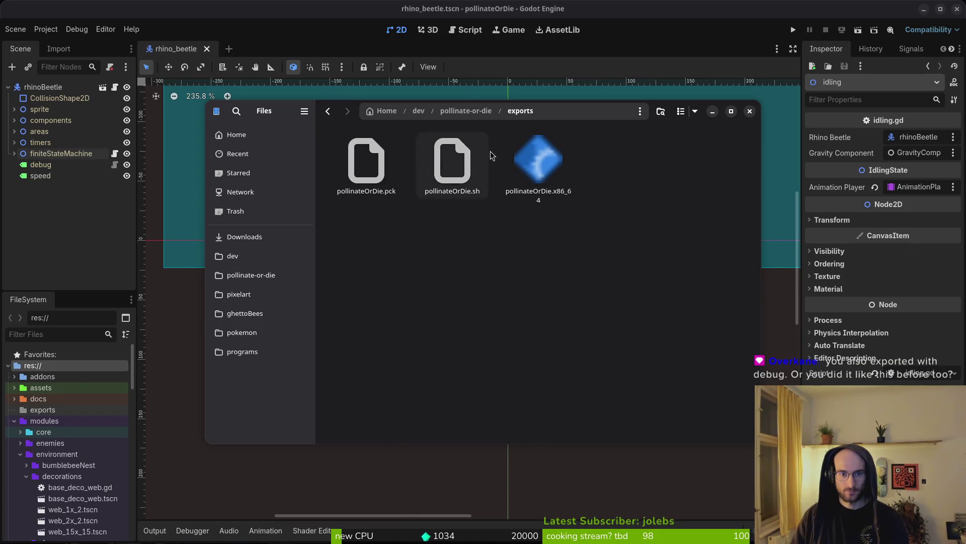
key(ctrl+a)
key(ctrl+x)
click(245, 237)
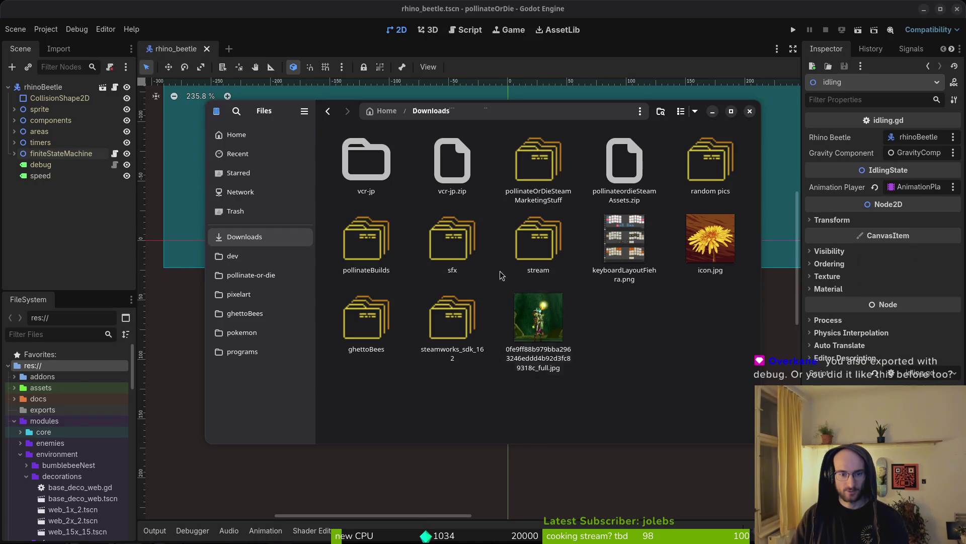
double_click(345, 240)
double_click(367, 161)
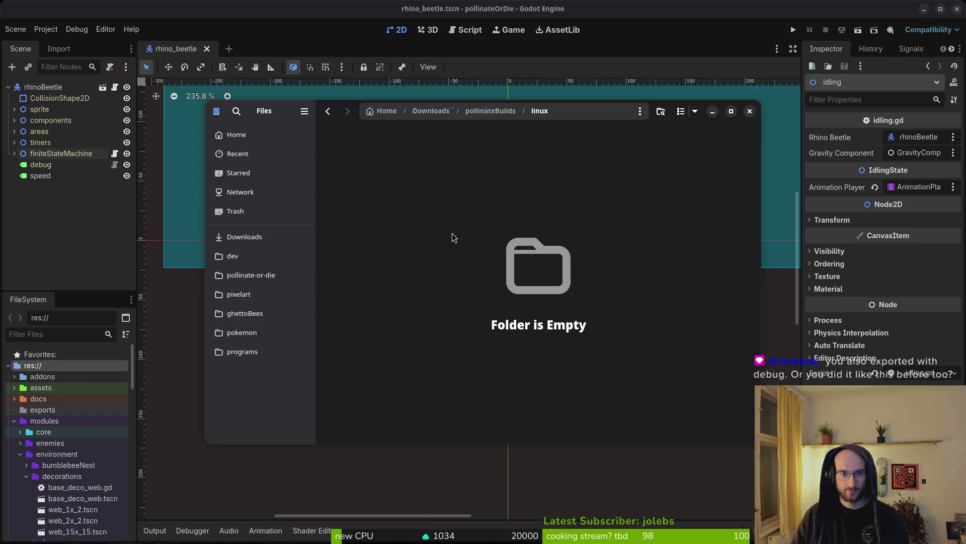
key(ctrl+v)
Confirm the pollinate-or-die exports folder is now empty and close Files
click(245, 236)
click(251, 275)
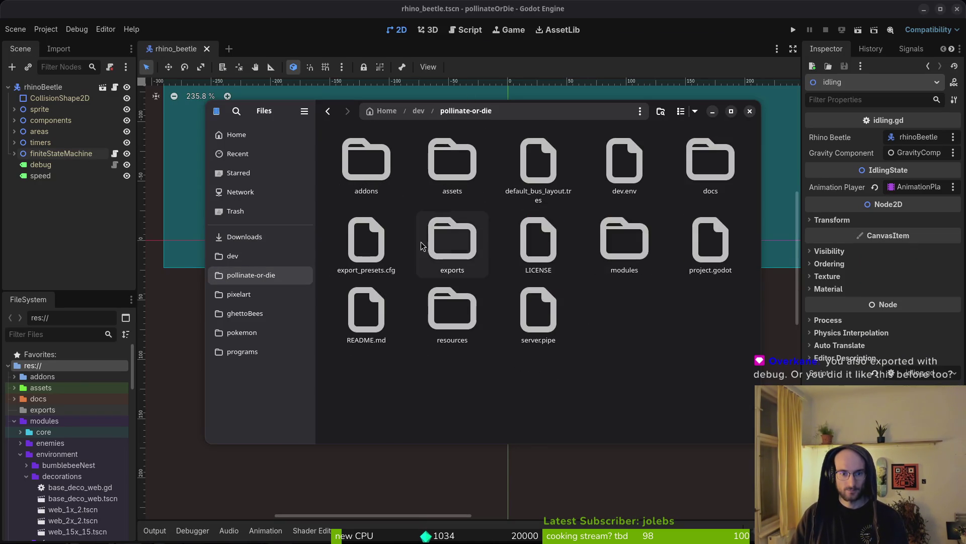
double_click(422, 245)
key(ctrl+w)
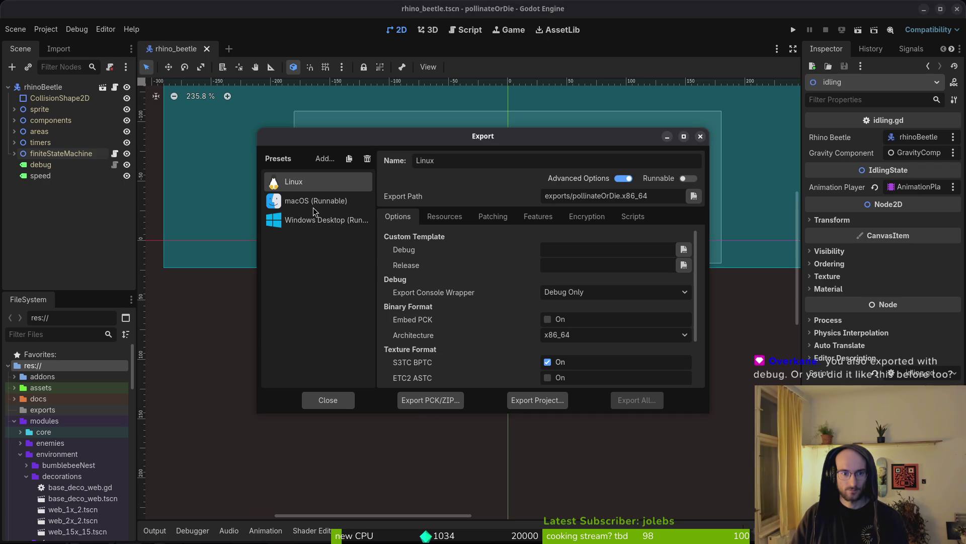
Select the macOS export preset and start editing its Bundle Identifier
click(290, 199)
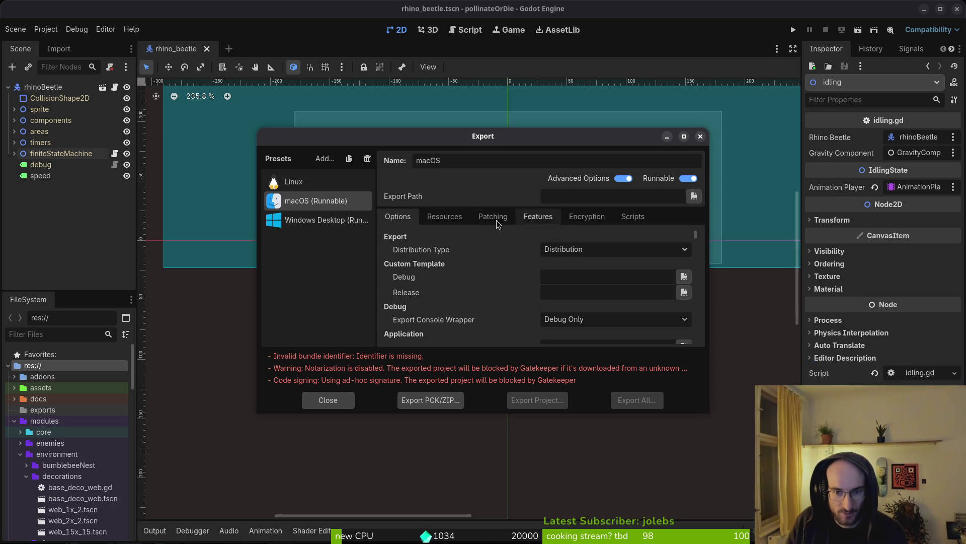
scroll(539, 300, down, 3)
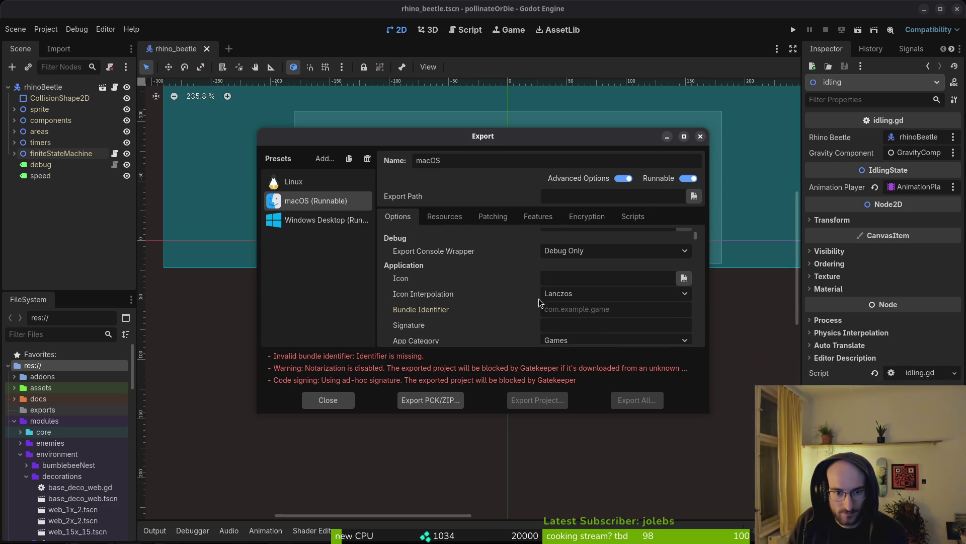
click(620, 312)
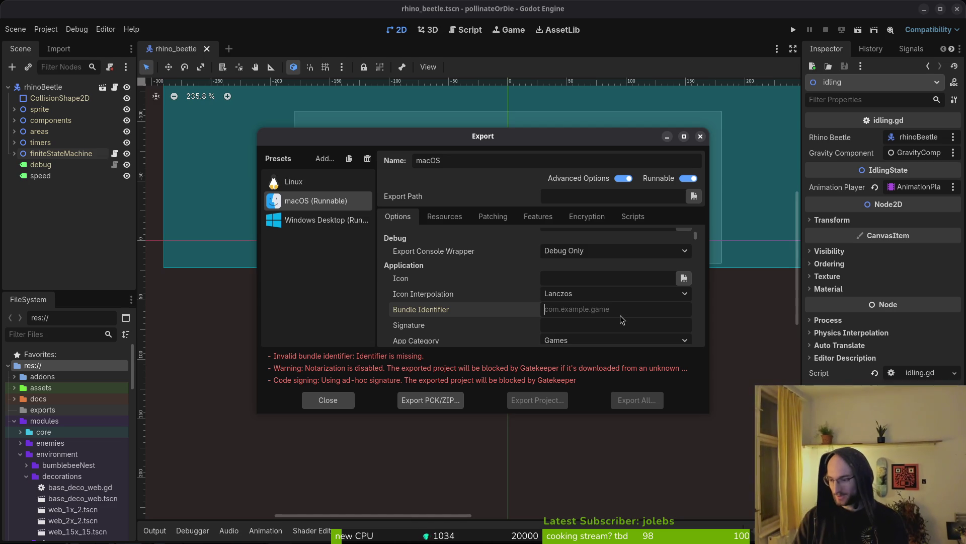
Quit the terminal editor with :q
key(super+2)
text(:q)
key(Return)
Return to tig's status view and open the export_presets.cfg diff
key(ctrl+d)
key(Down)
key(Down)
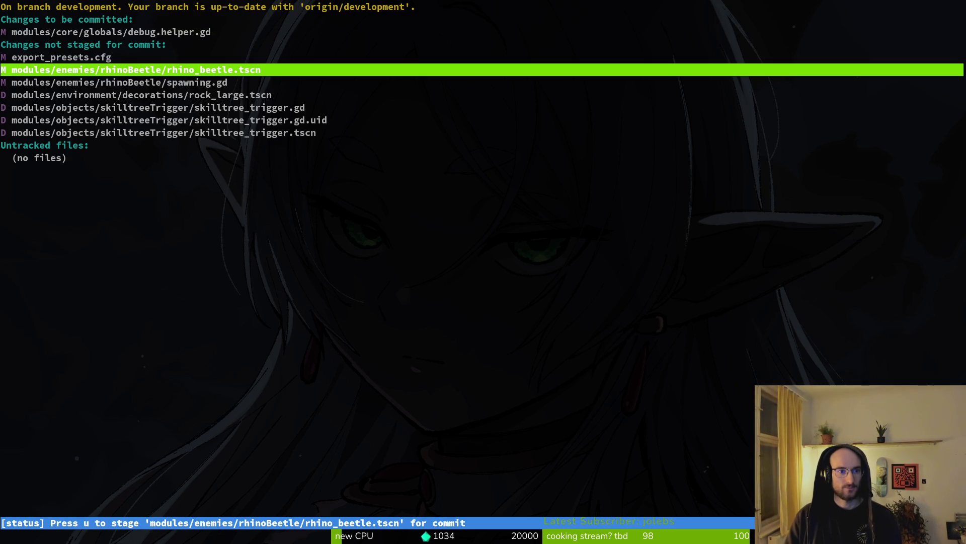
key(Up)
key(Return)
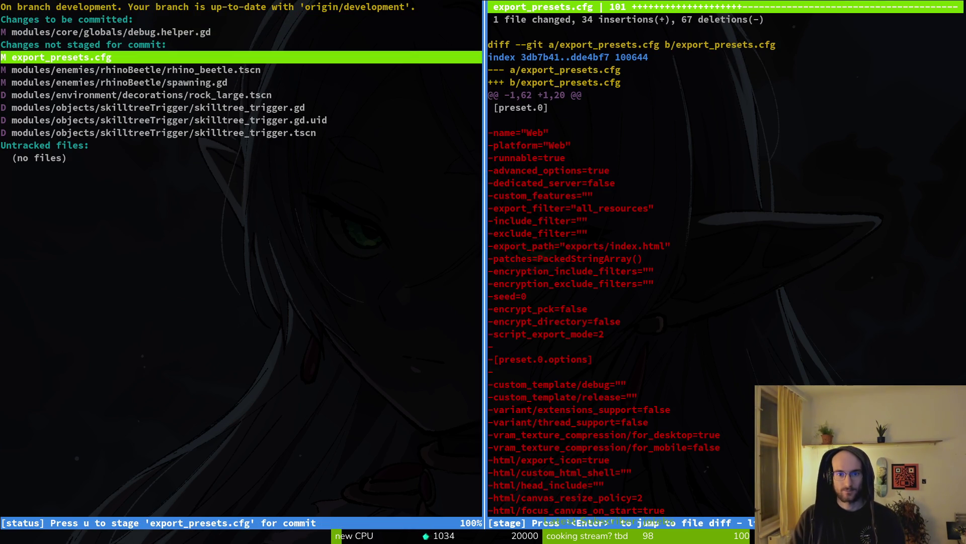
Page through the presets diff to the macOS options and the end
key(ctrl+d)
key(ctrl+d)
key(ctrl+d)
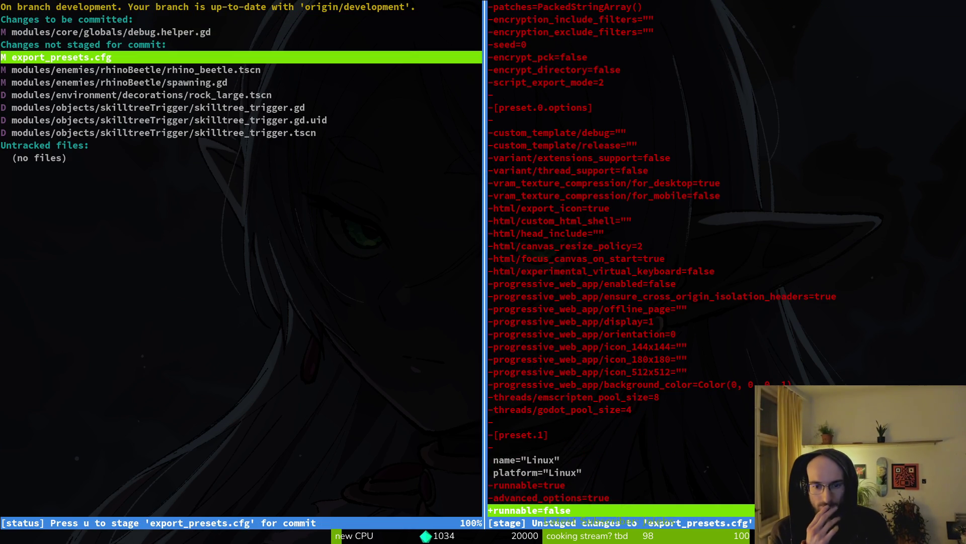
key(ctrl+d)
key(ctrl+d)
key(ctrl+d)
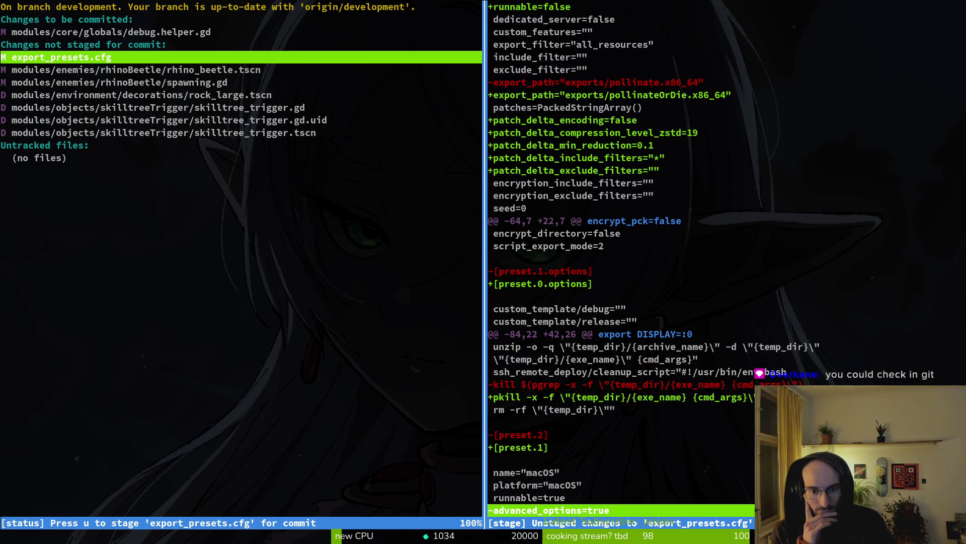
key(ctrl+d)
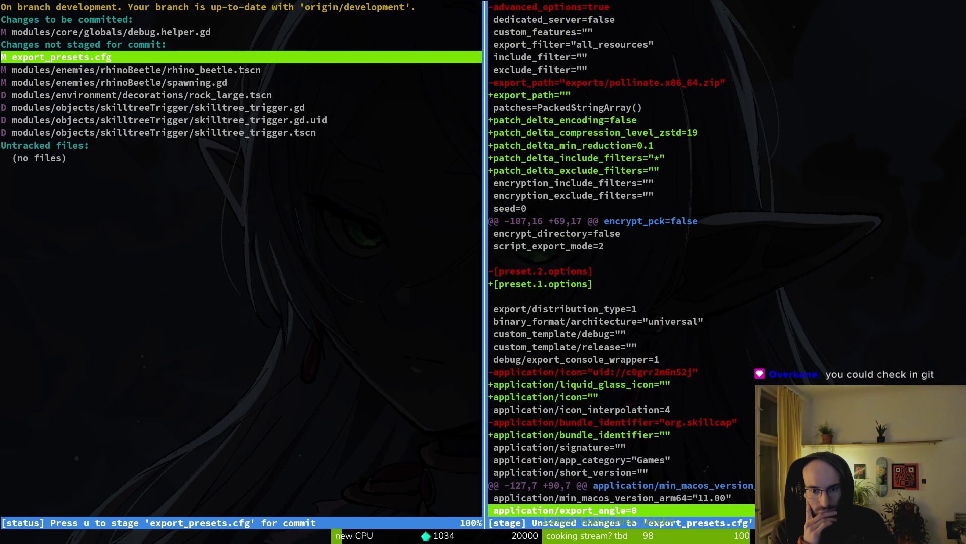
key(ctrl+d)
key(ctrl+d)
key(ctrl+d)
key(ctrl+d)
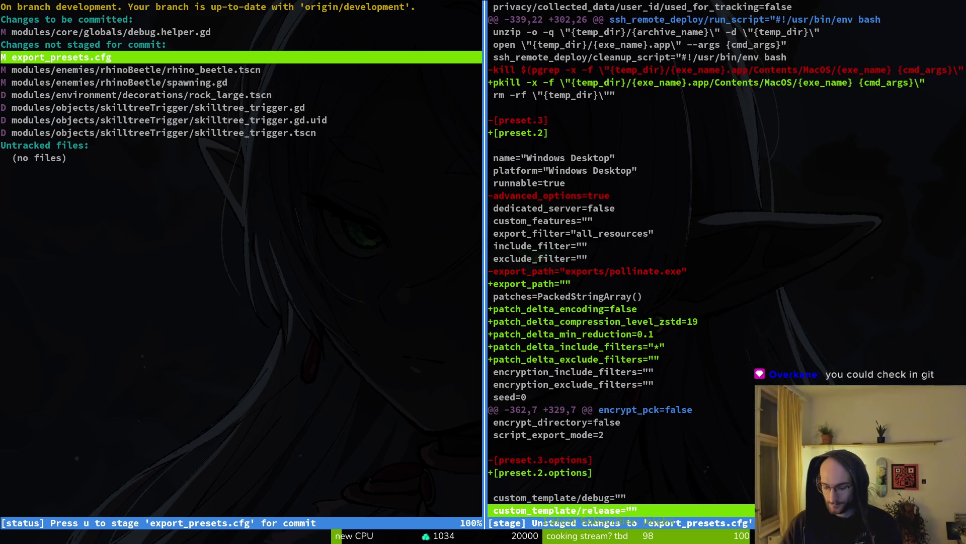
key(ctrl+d)
key(ctrl+u)
key(ctrl+u)
key(ctrl+u)
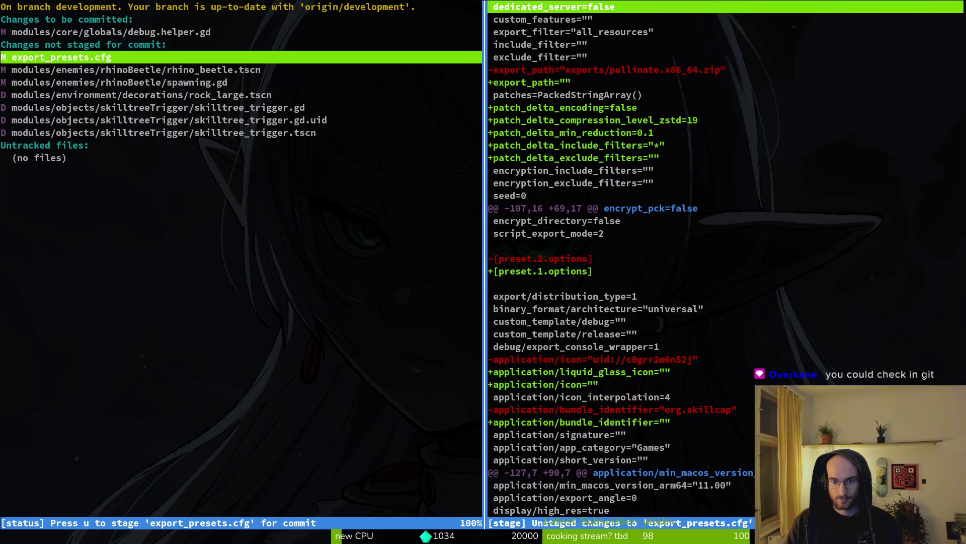
key(ctrl+d)
key(ctrl+d)
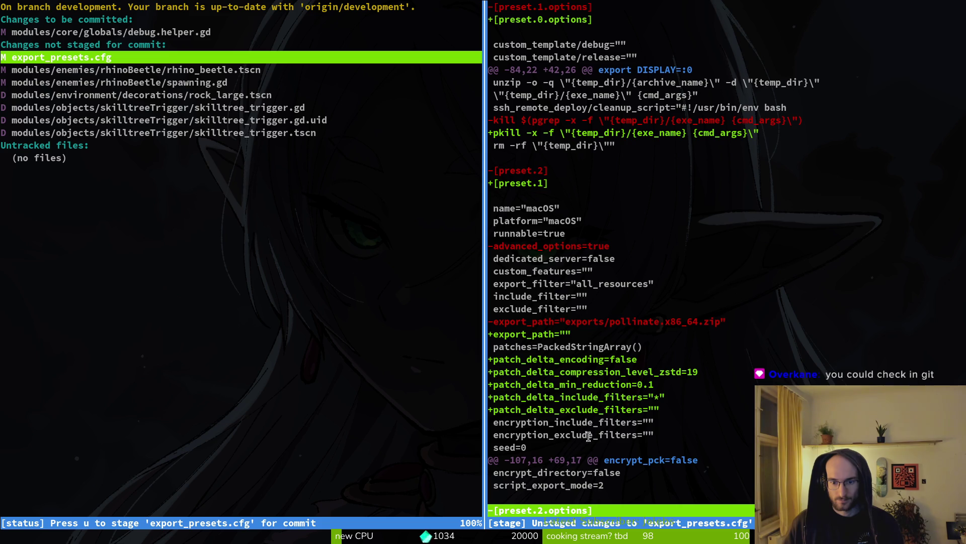
Reopen the export_presets.cfg diff and expand it to fill the terminal
key(Down)
key(Down)
key(Down)
key(q)
key(Up)
key(Up)
key(Up)
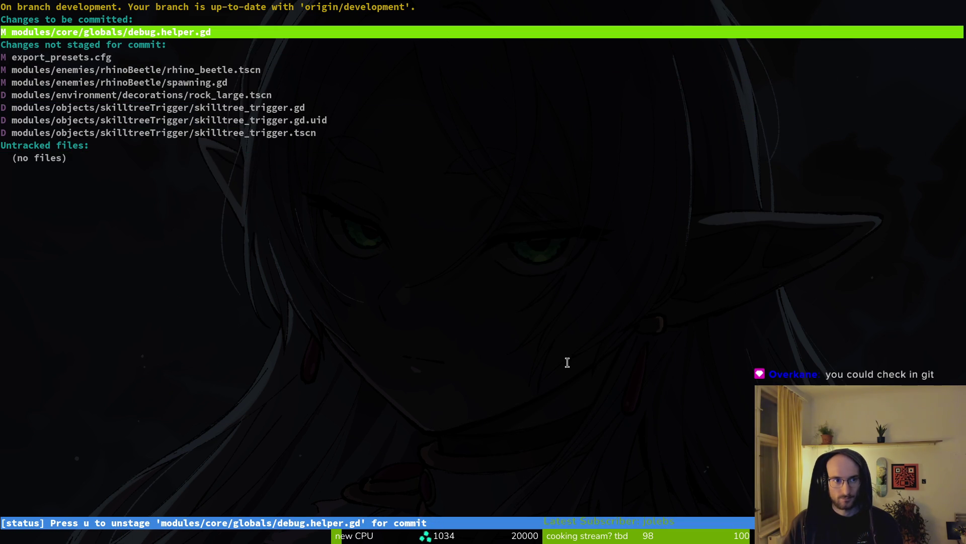
key(Down)
key(Down)
key(Return)
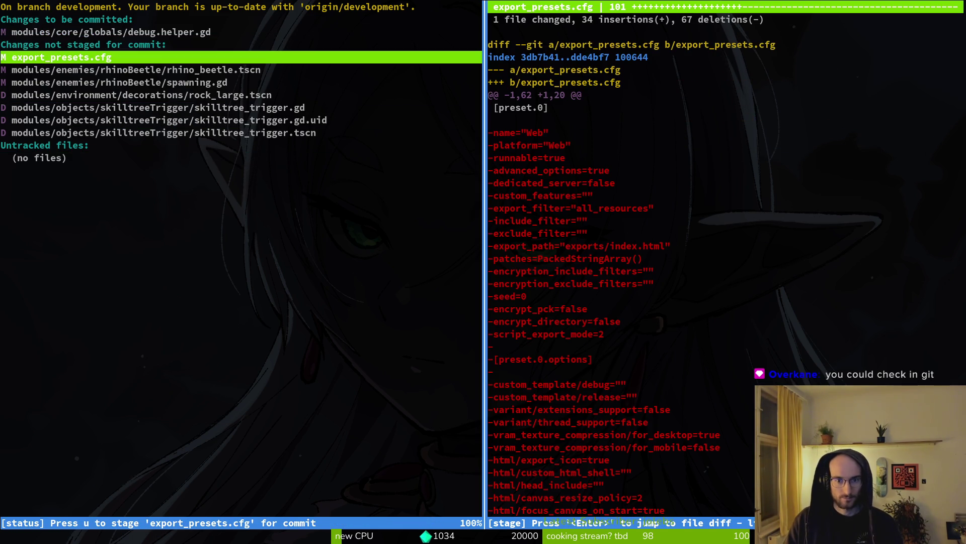
key(shift+o)
key(ctrl+d)
key(ctrl+d)
key(ctrl+d)
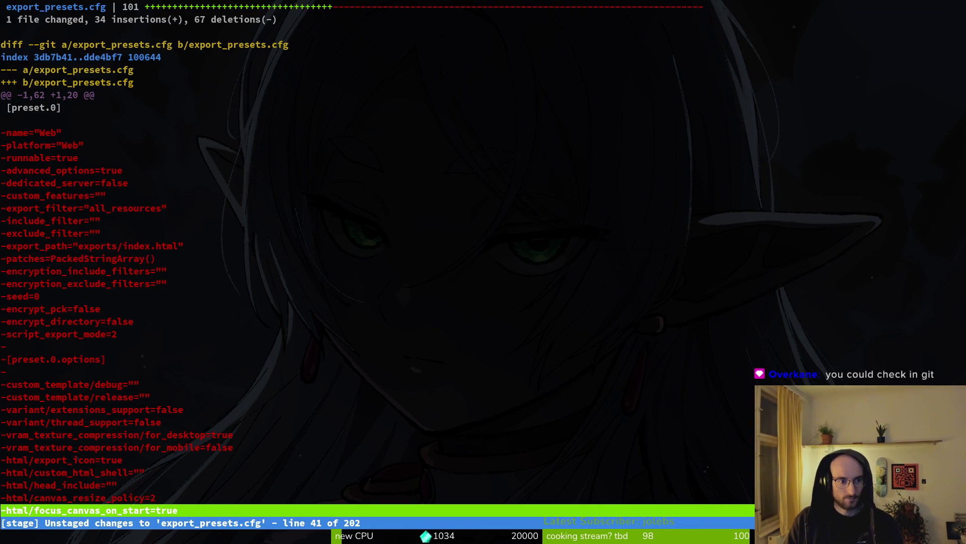
key(ctrl+d)
key(ctrl+d)
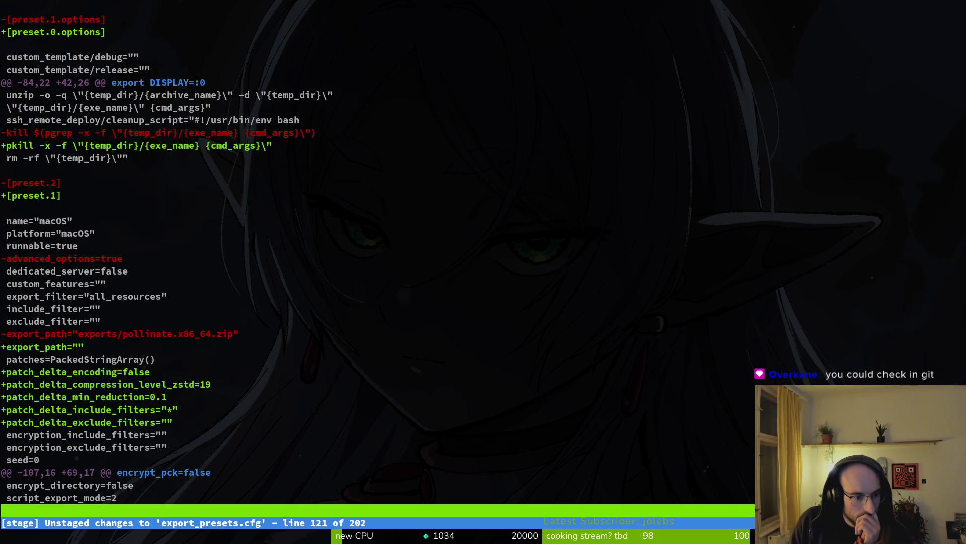
key(Up)
key(Up)
key(Up)
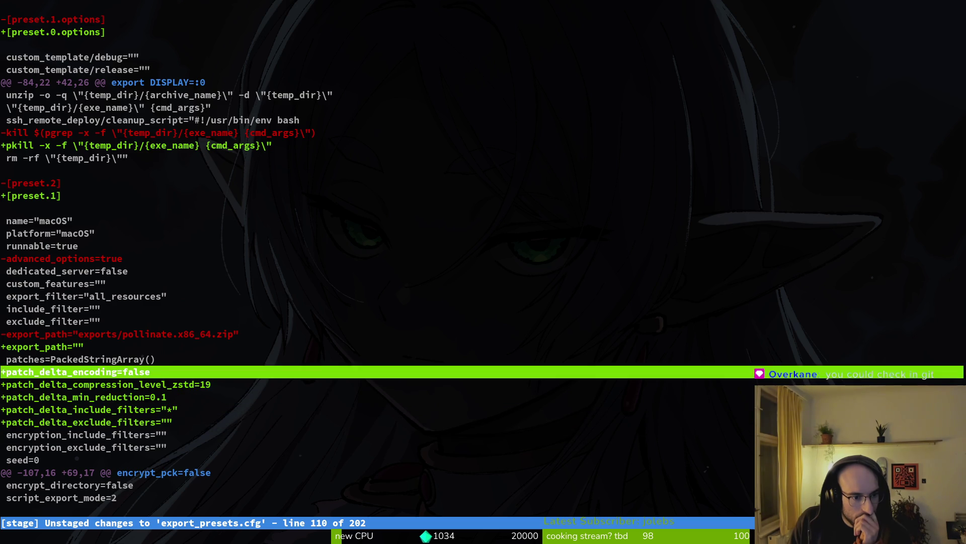
key(Up)
key(Up)
key(Up)
key(Up)
key(Up)
key(Up)
key(Up)
key(Up)
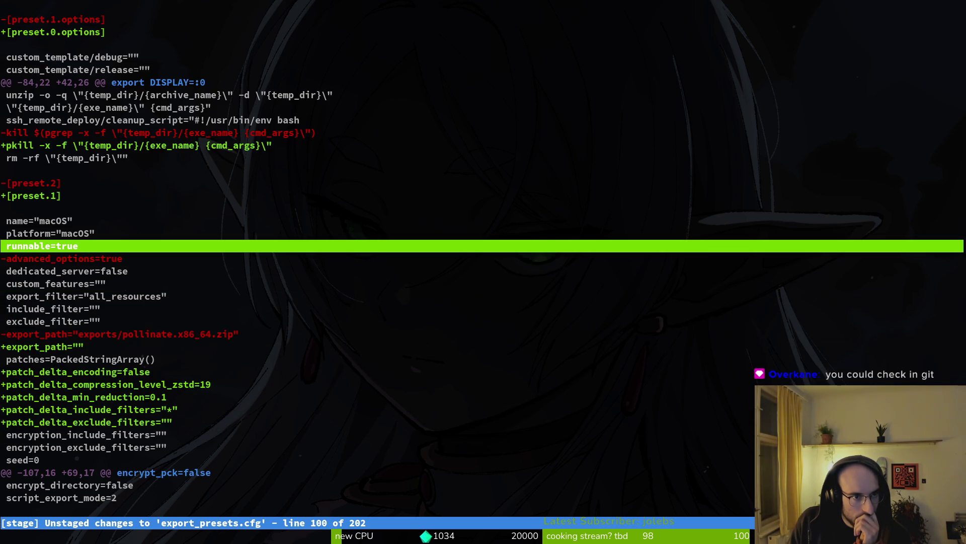
key(Down)
key(Down)
key(Down)
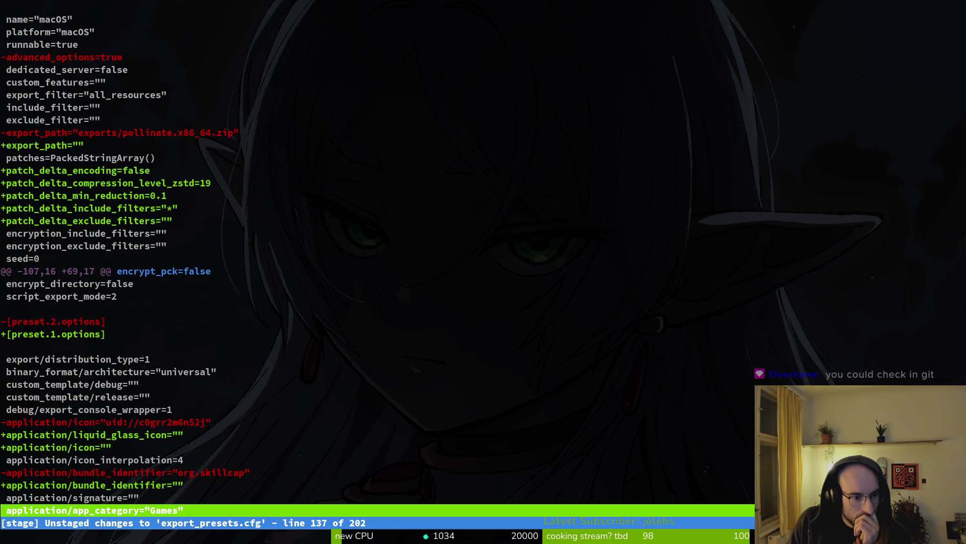
key(Down)
key(Down)
key(Down)
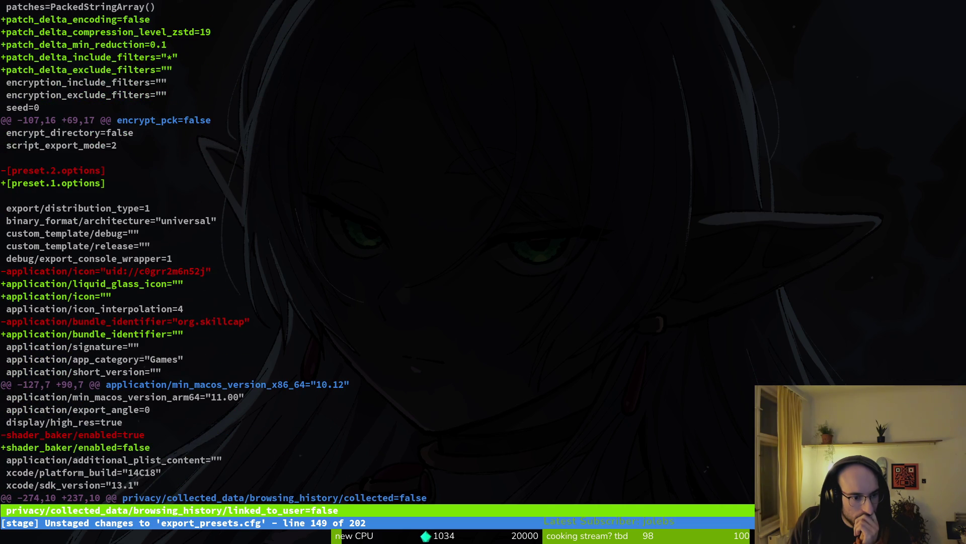
key(Down)
key(Down)
key(Down)
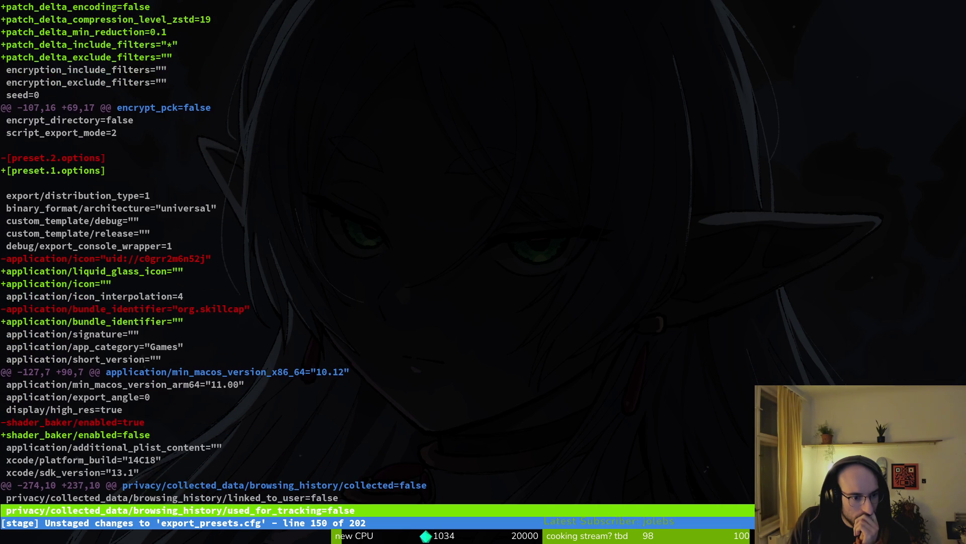
key(Down)
key(Down)
key(Down)
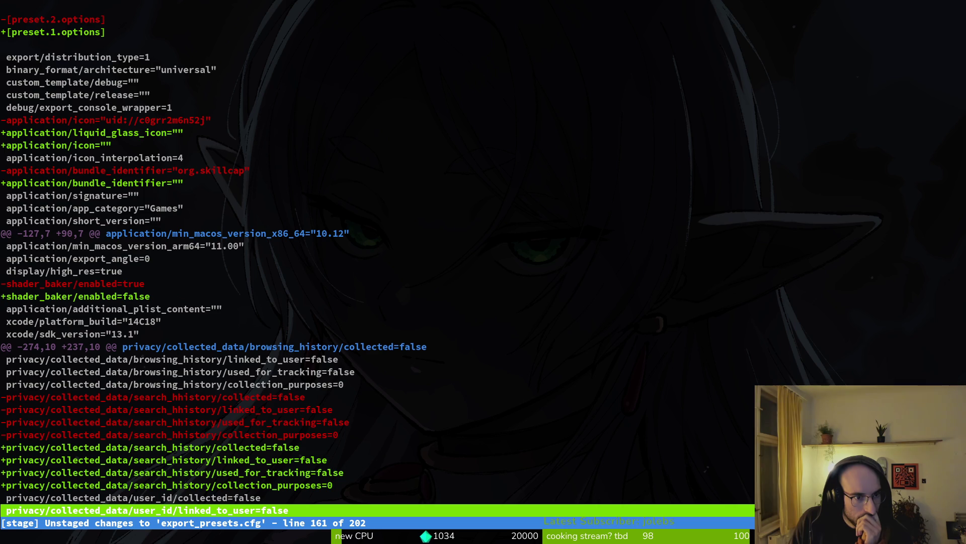
key(Down)
key(Down)
key(Down)
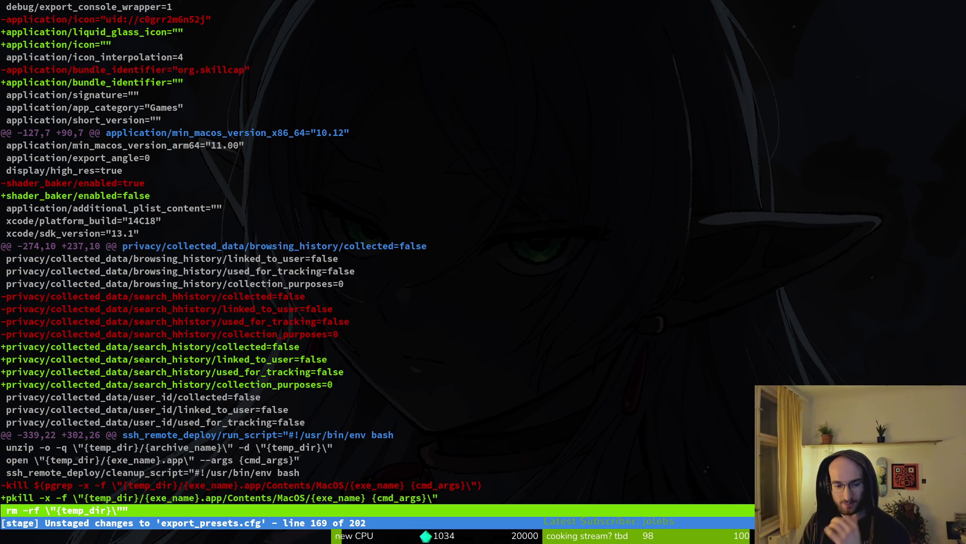
Review the changed pkill and rm -rf cleanup lines and the Windows preset changes
key(Down)
key(Down)
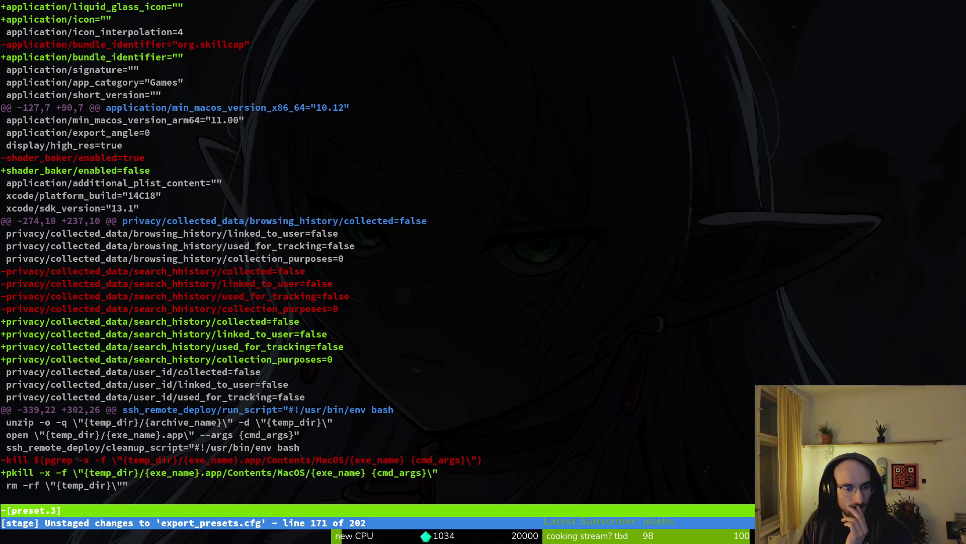
key(Up)
key(Up)
key(Up)
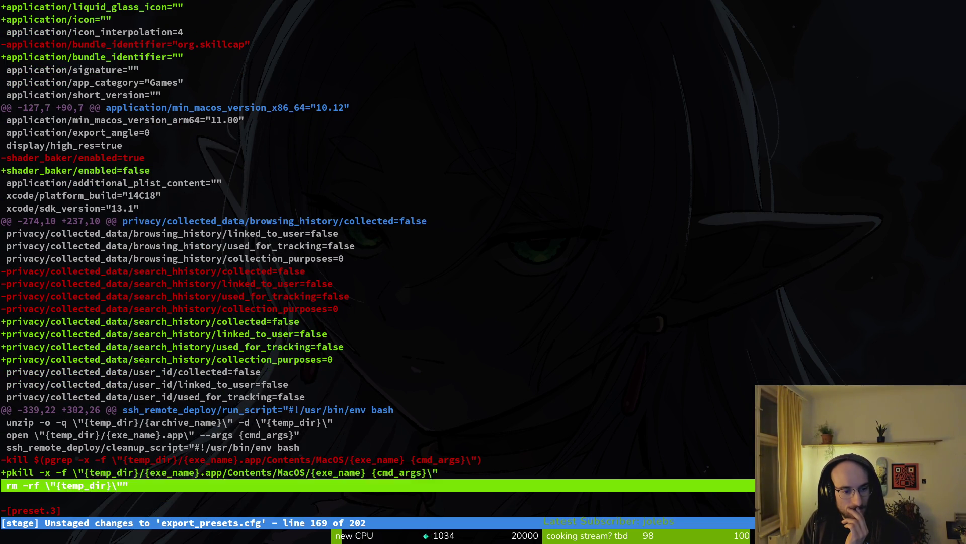
key(Down)
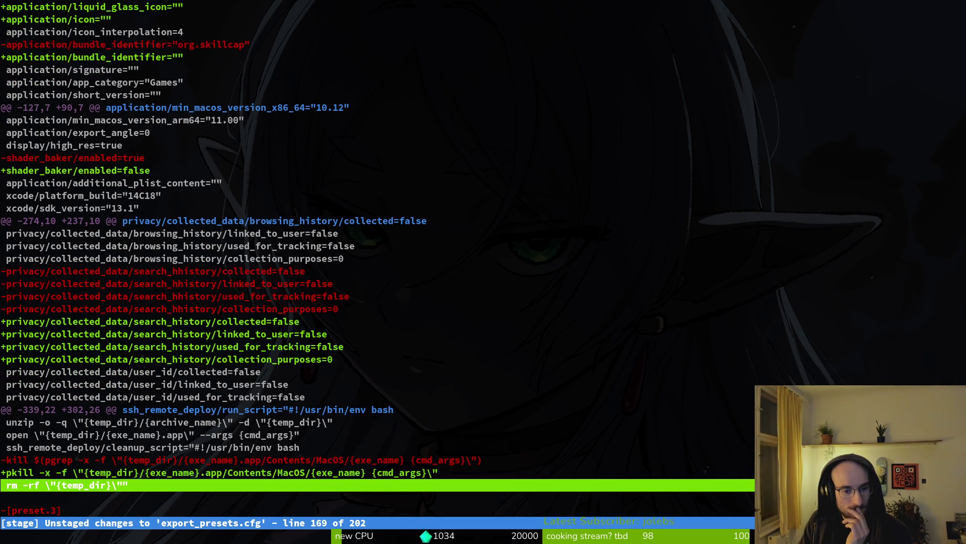
key(Down)
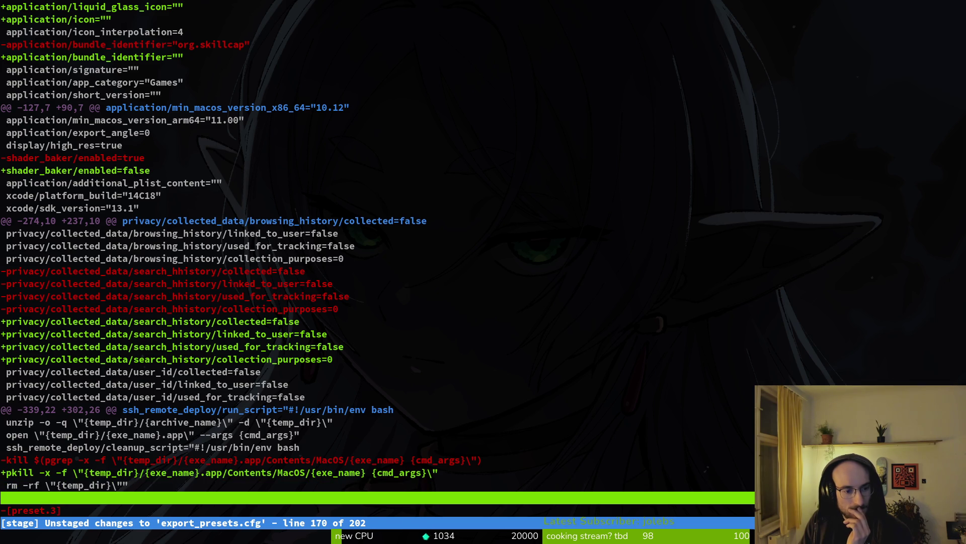
key(Down)
key(Down)
key(Down)
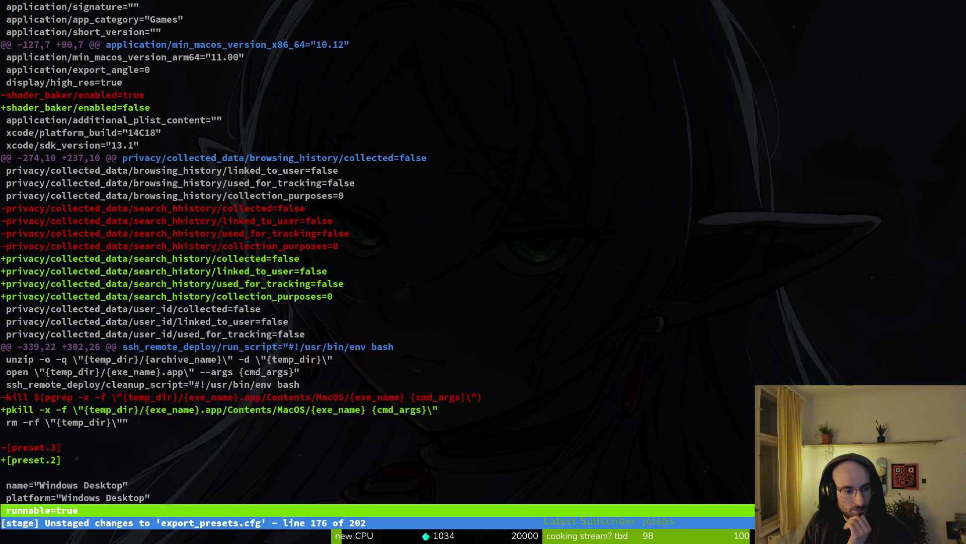
key(Up)
key(Up)
key(Up)
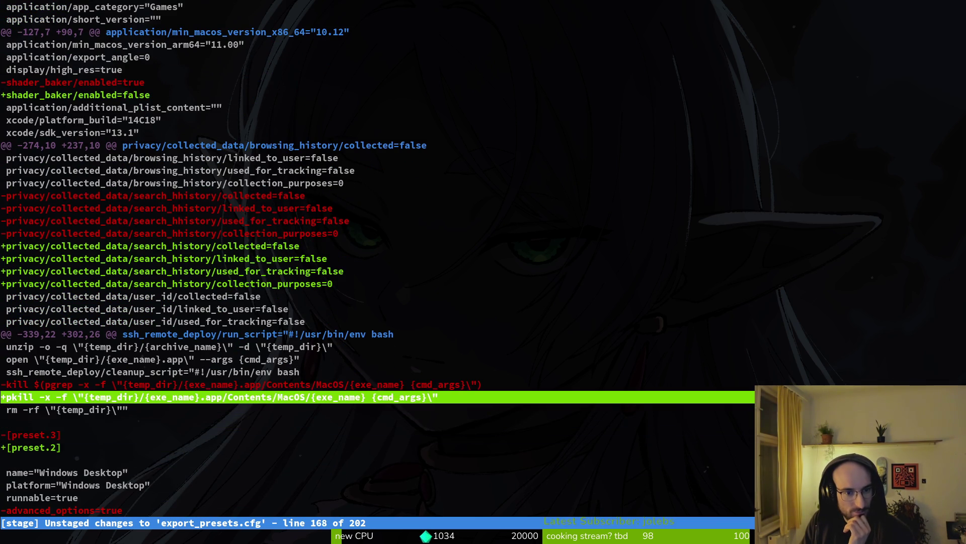
key(Down)
key(Down)
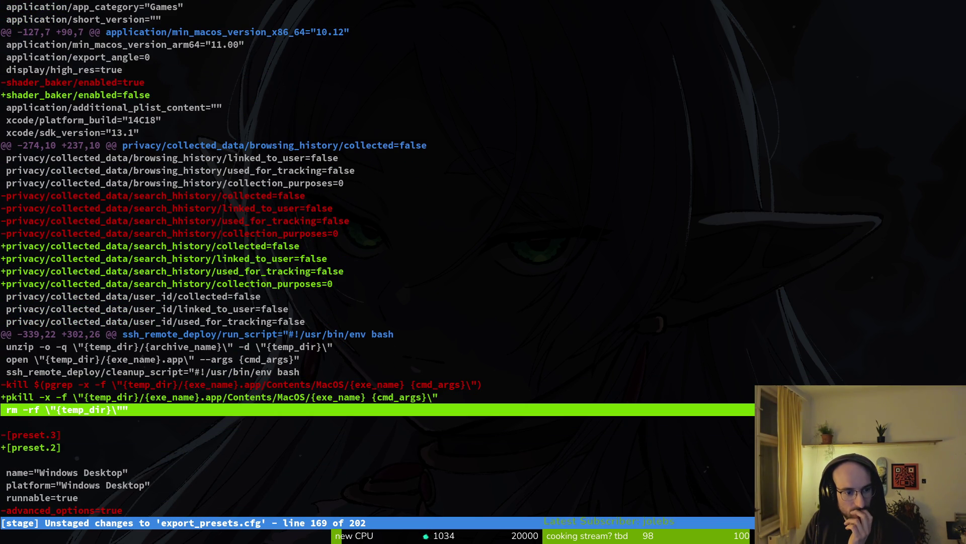
key(Up)
key(Up)
key(Up)
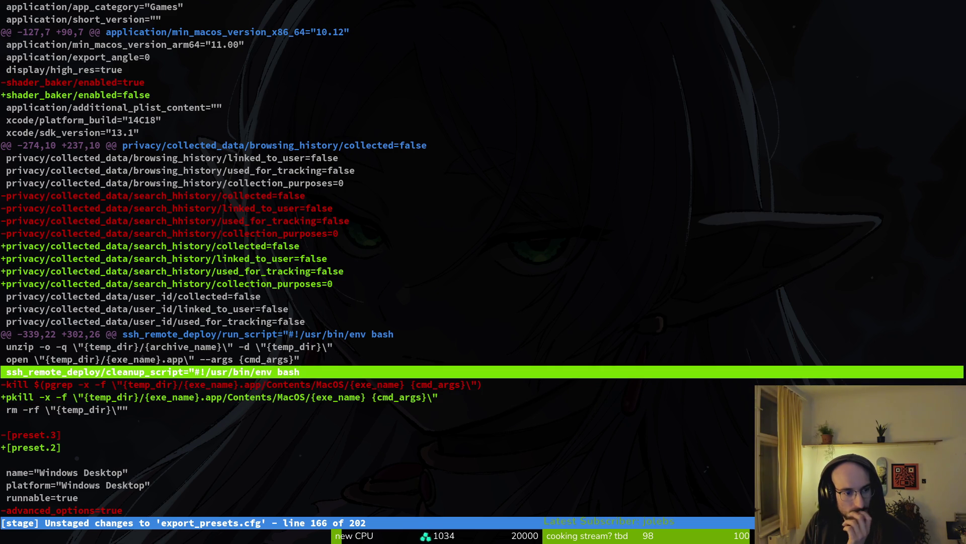
Move up to the removed org.skillcap bundle identifier, then return to Godot's export settings
key(Up)
key(Up)
key(Up)
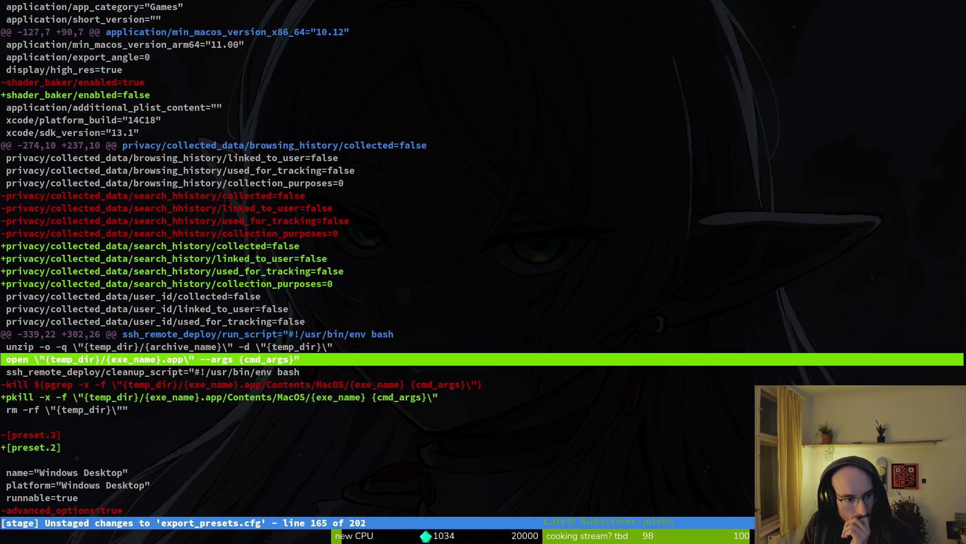
key(Up)
key(Up)
key(Up)
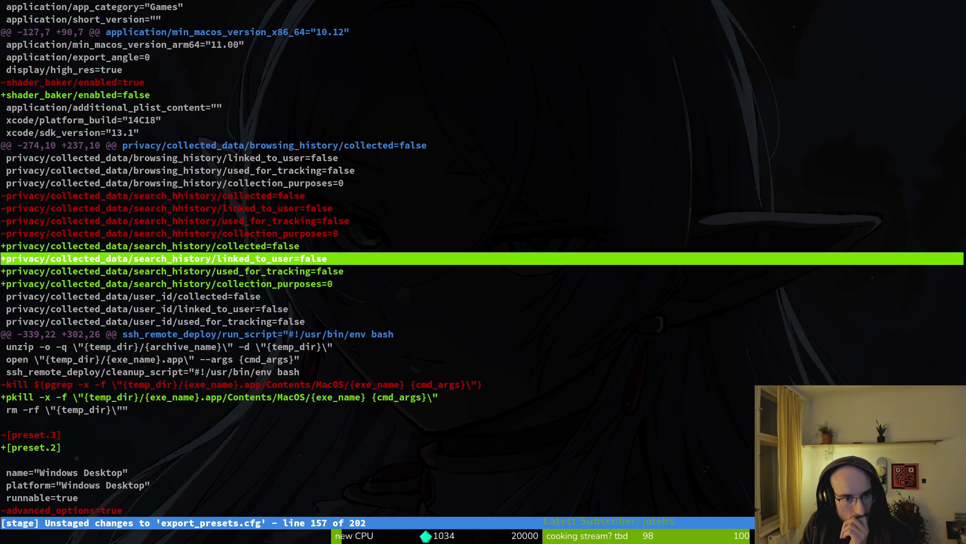
key(Up)
key(Up)
key(Up)
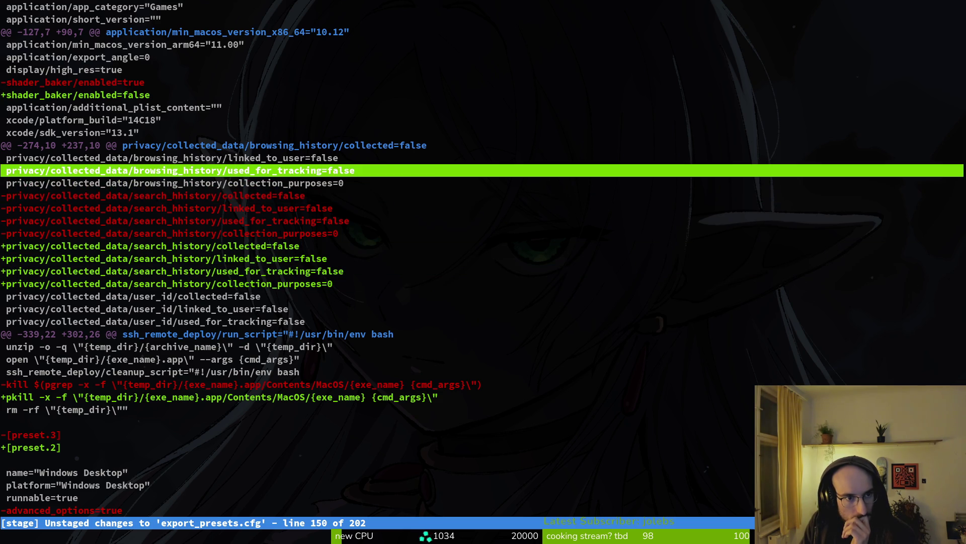
key(Up)
key(Up)
key(Up)
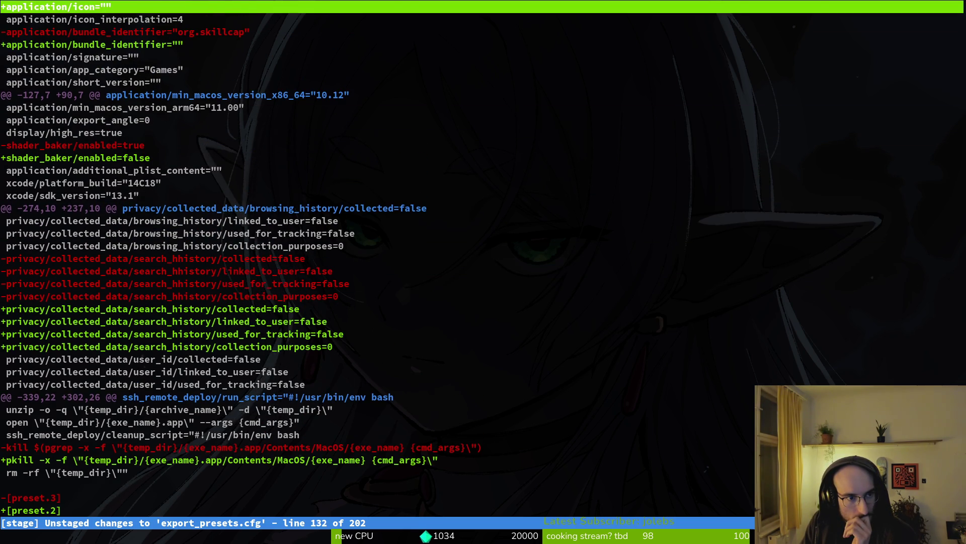
key(Up)
key(Up)
key(Up)
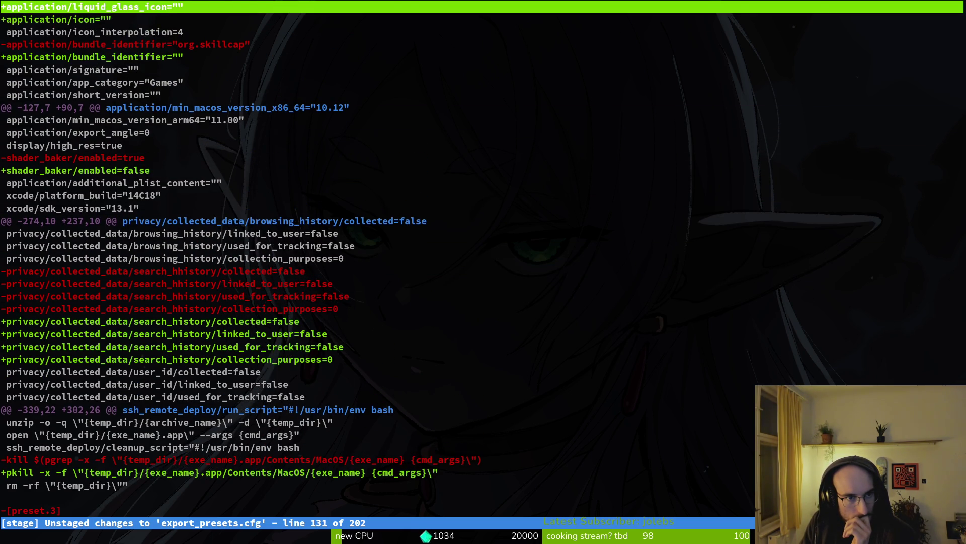
key(Down)
key(Down)
key(Down)
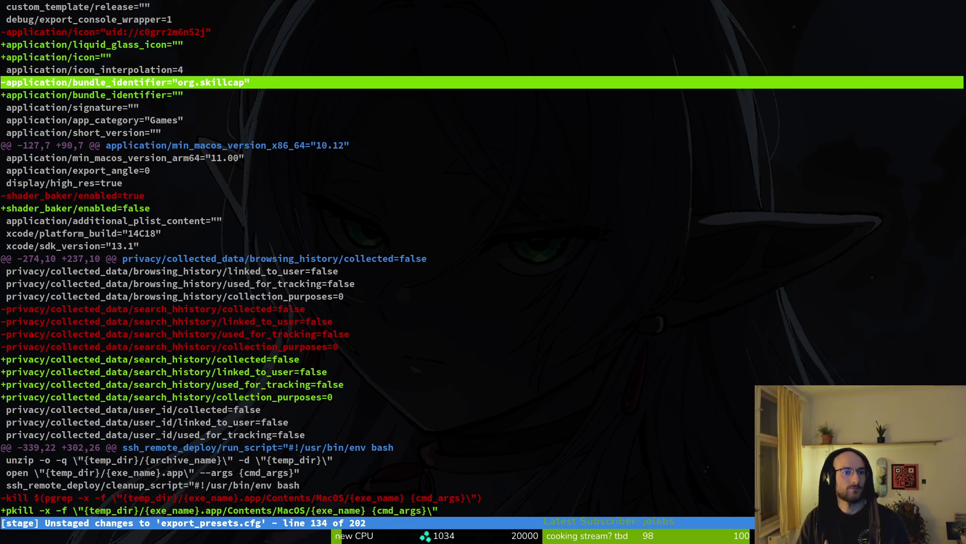
key(alt+Tab)
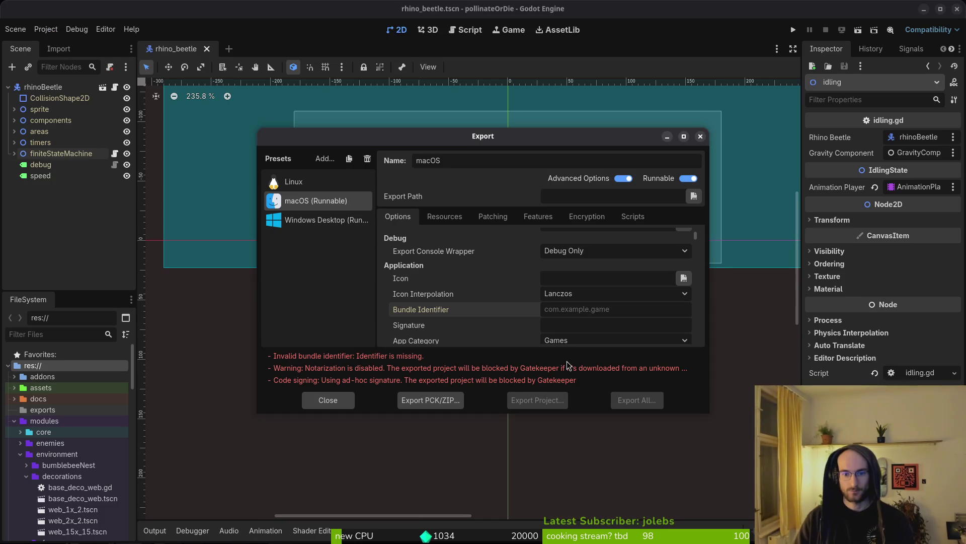
Enter org.skillcap as the macOS bundle identifier and export as pollinateOrDie.zip
text(org.skillcap)
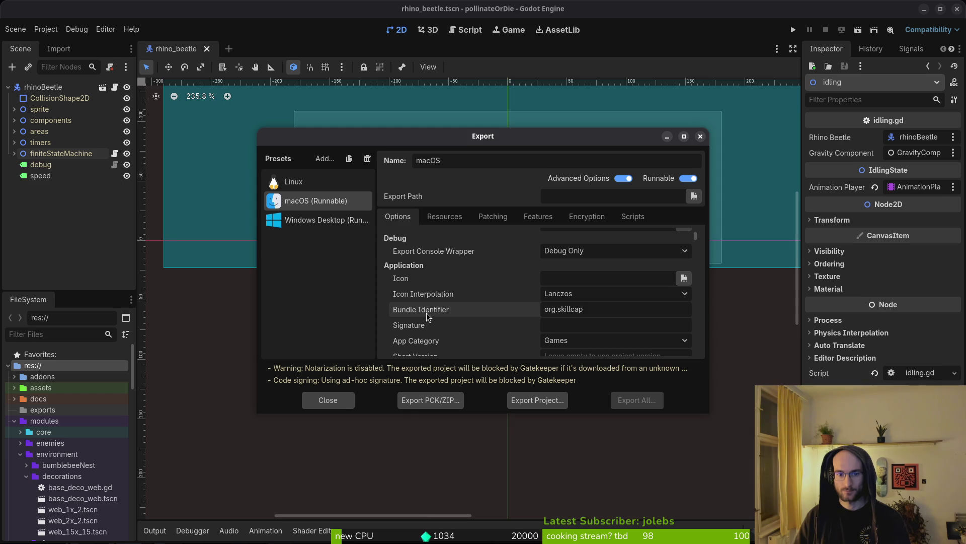
mouse_move(428, 316)
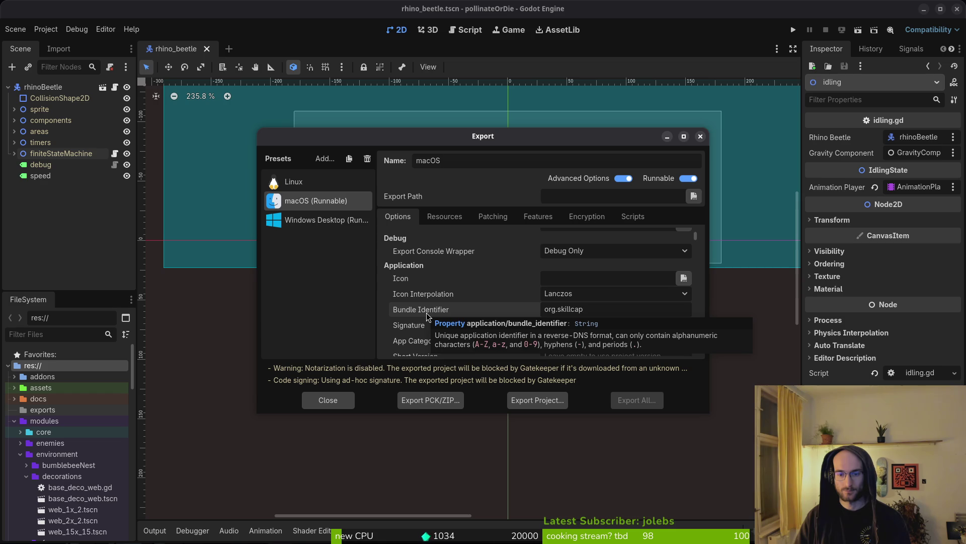
key(BackSpace)
key(BackSpace)
key(BackSpace)
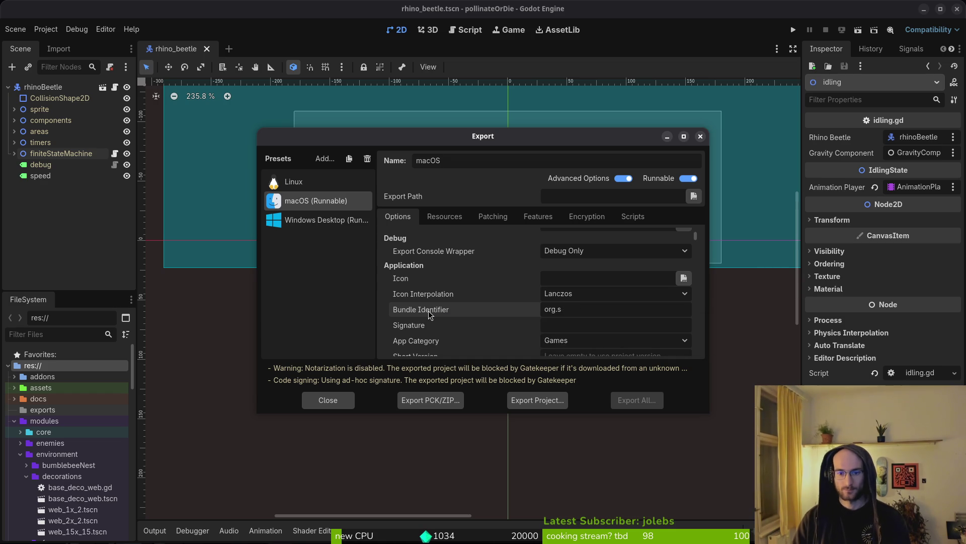
key(BackSpace)
key(BackSpace)
text(pollinate)
key(BackSpace)
key(BackSpace)
key(BackSpace)
text(skillcap)
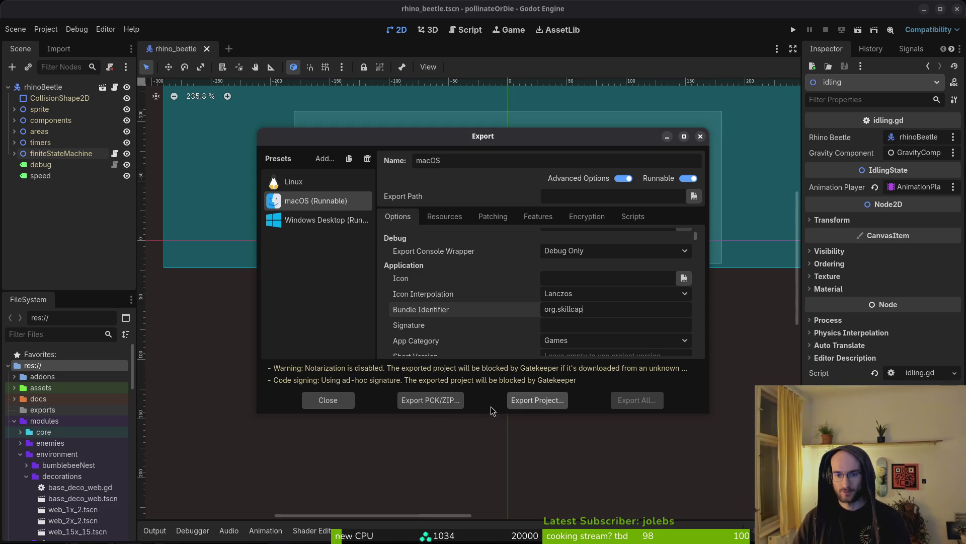
click(515, 407)
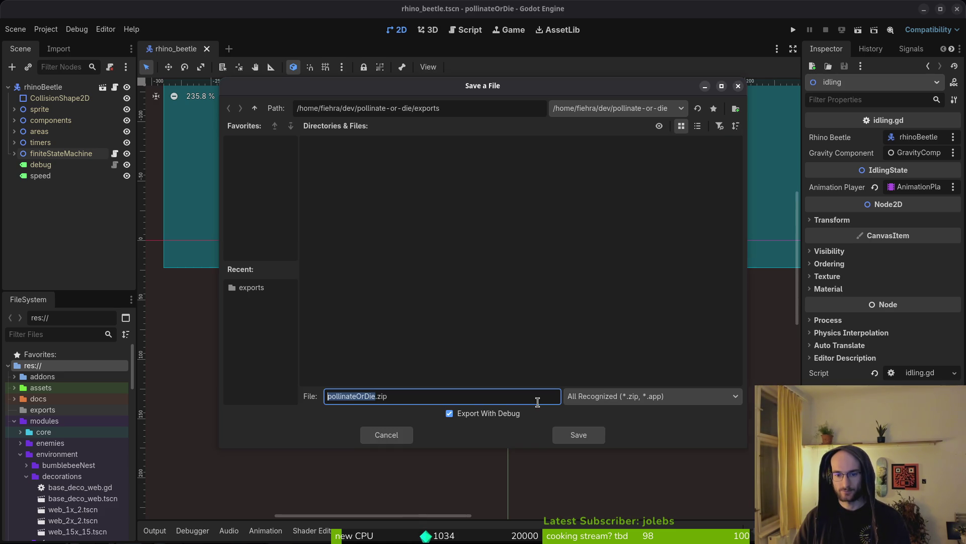
click(572, 431)
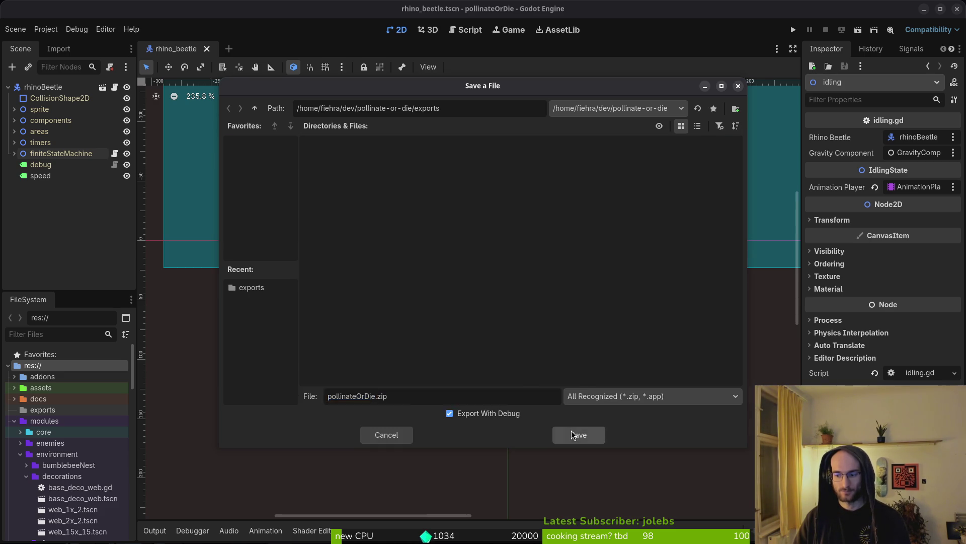
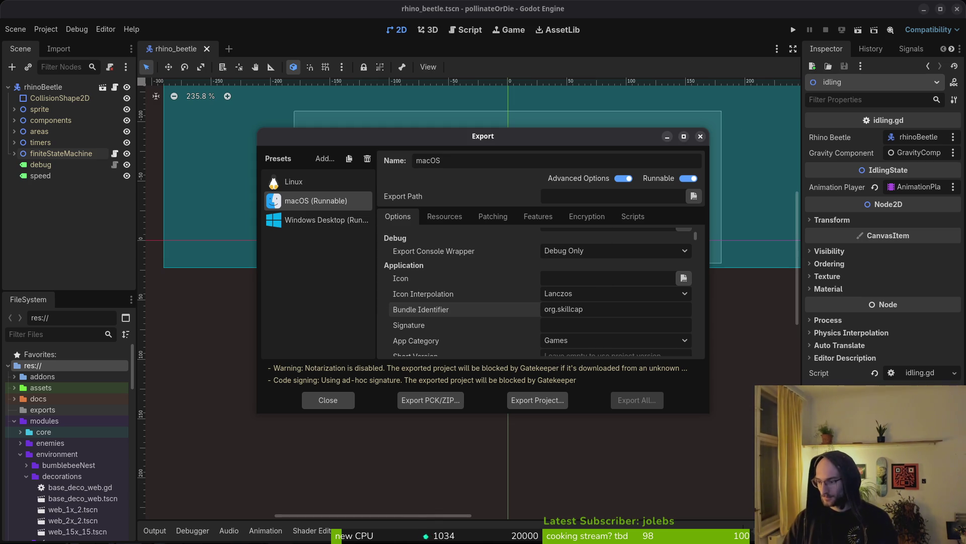
Extract pollinateOrDie.zip in the project's exports folder and cut the .app and .command files
click(531, 400)
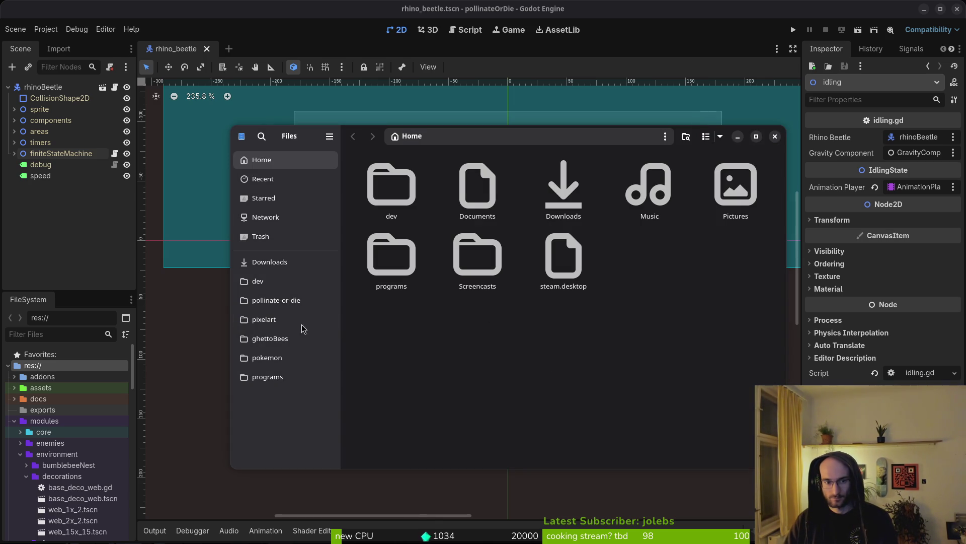
click(282, 301)
double_click(471, 262)
double_click(423, 185)
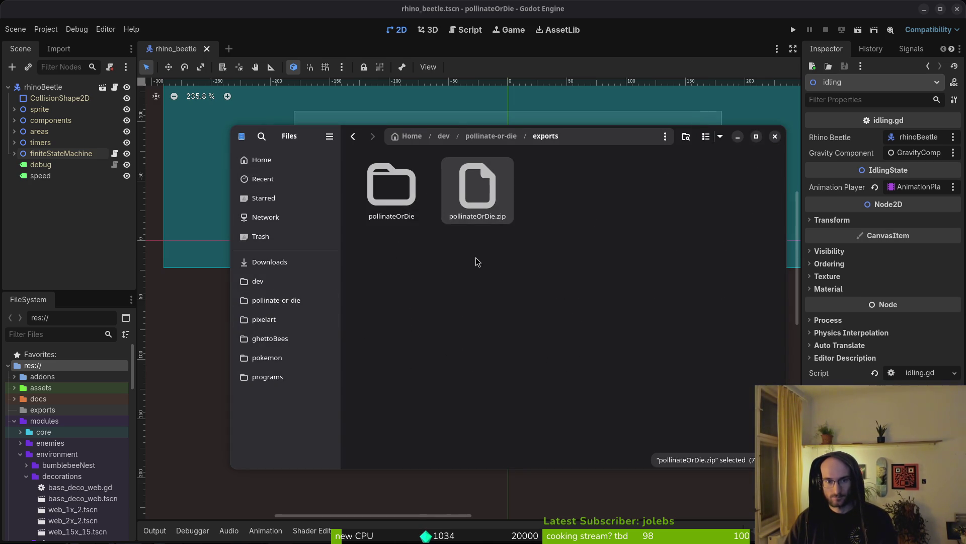
key(Return)
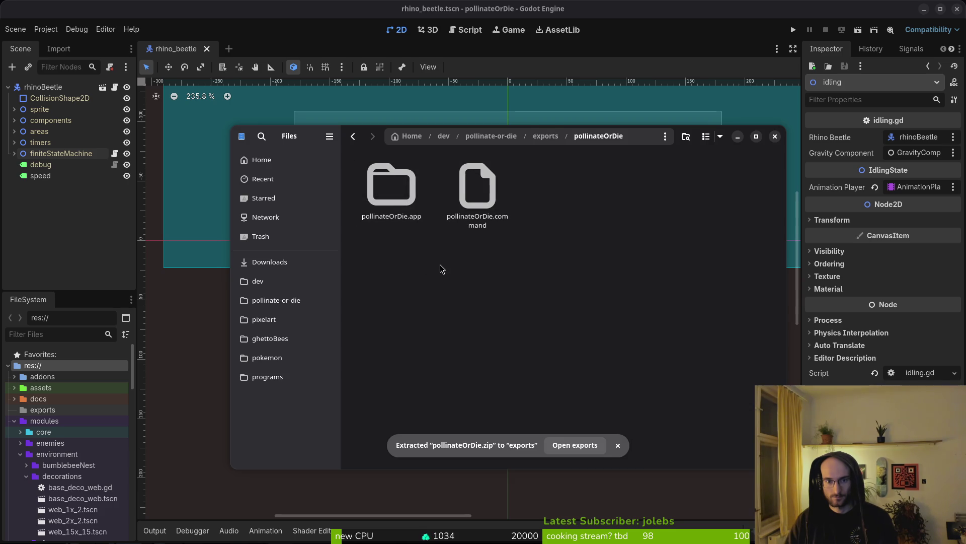
double_click(403, 197)
key(alt+Left)
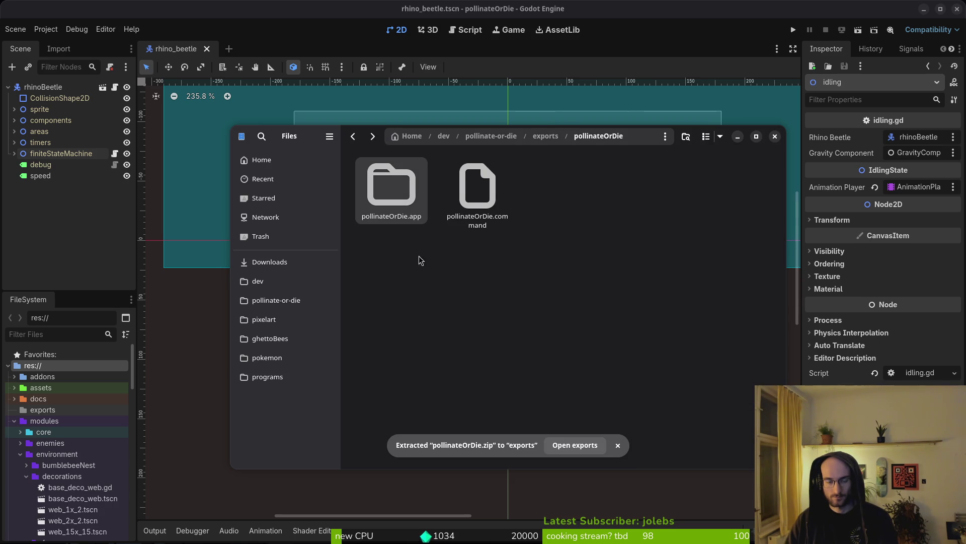
key(ctrl+a)
key(ctrl+x)
Paste the macOS build files into Downloads/pollinateBuilds/mac
click(285, 266)
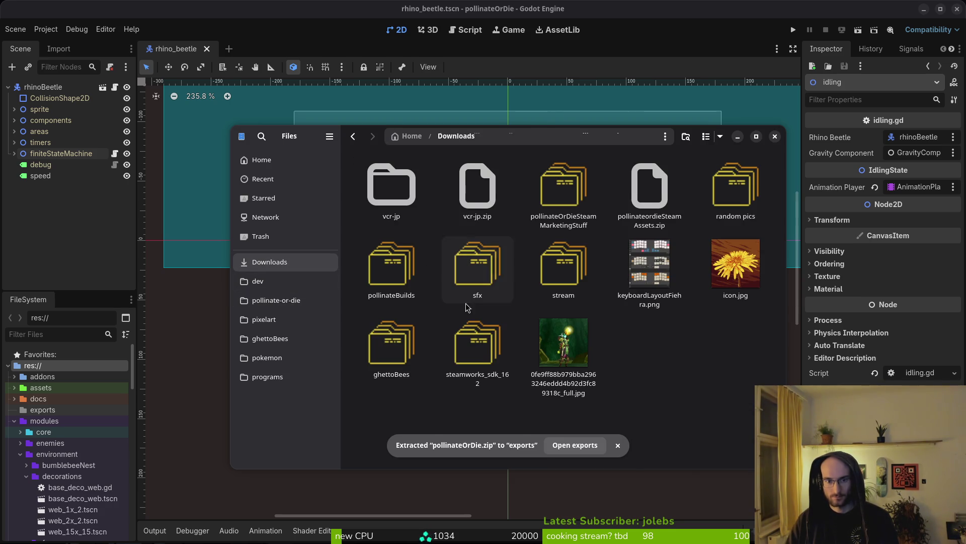
double_click(391, 264)
double_click(492, 211)
key(ctrl+v)
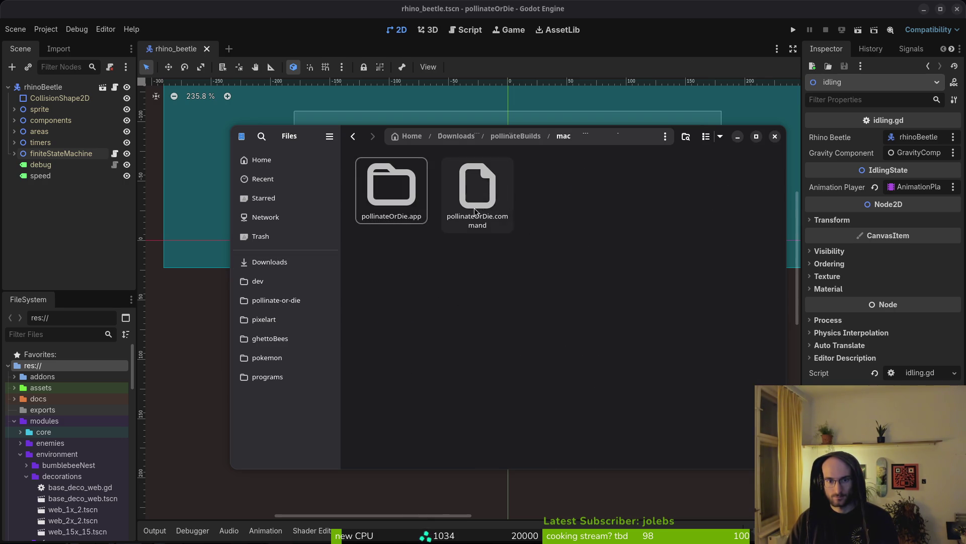
Delete the leftover items in exports and pick Godot's Windows Desktop export preset
key(alt+Up)
key(alt+Up)
click(303, 300)
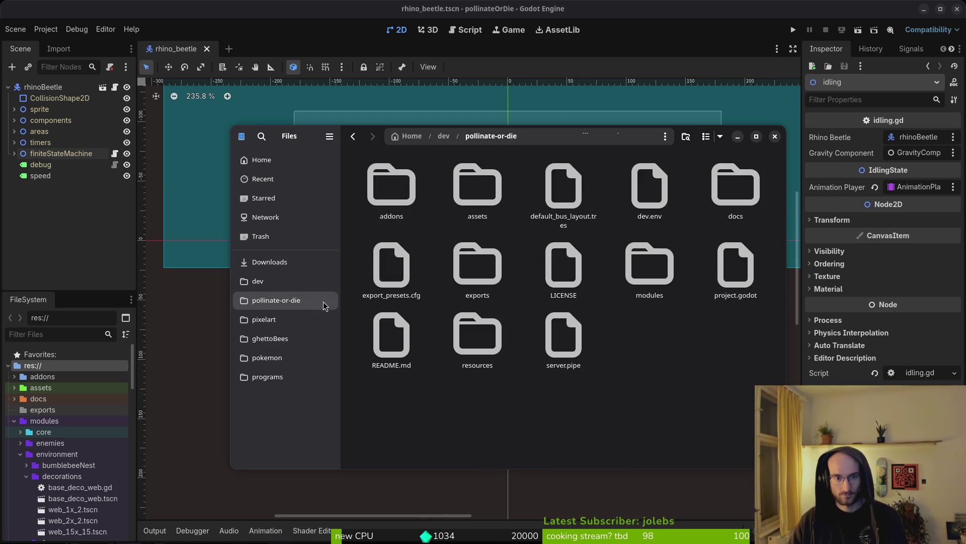
double_click(478, 266)
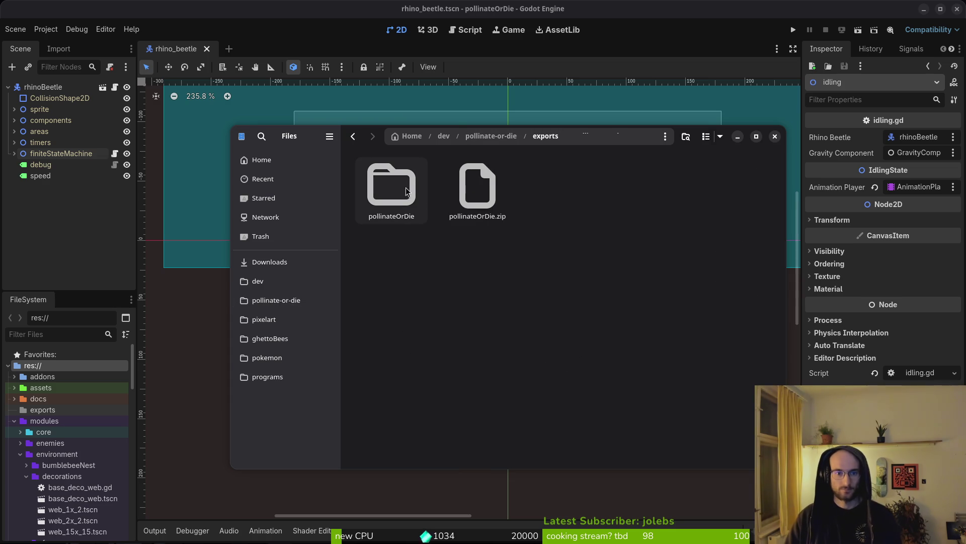
double_click(391, 187)
key(alt+Up)
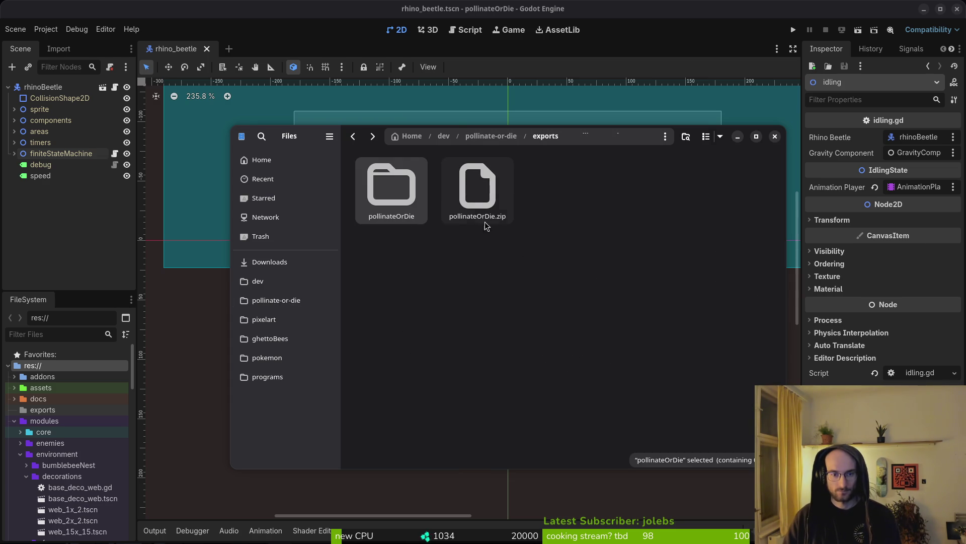
key(ctrl+a)
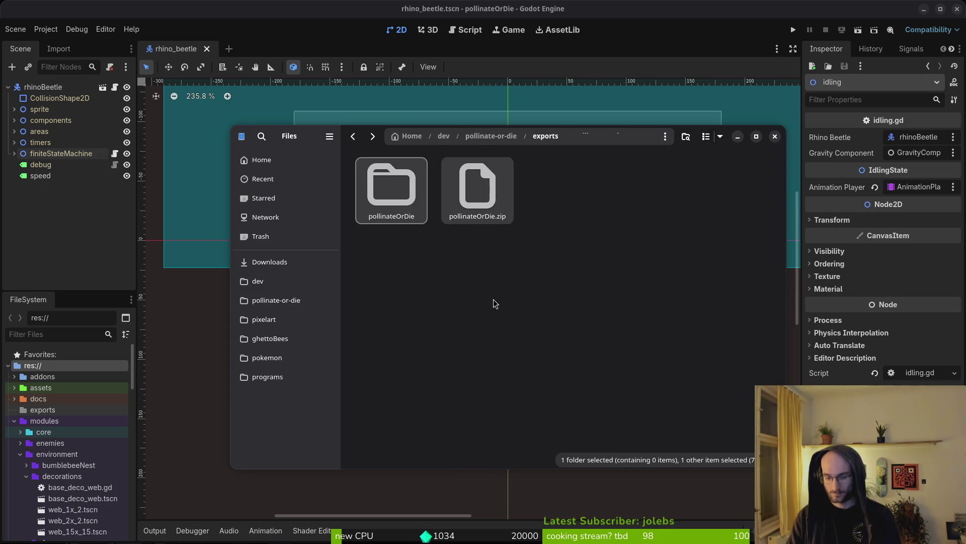
key(Delete)
key(alt+Tab)
click(321, 224)
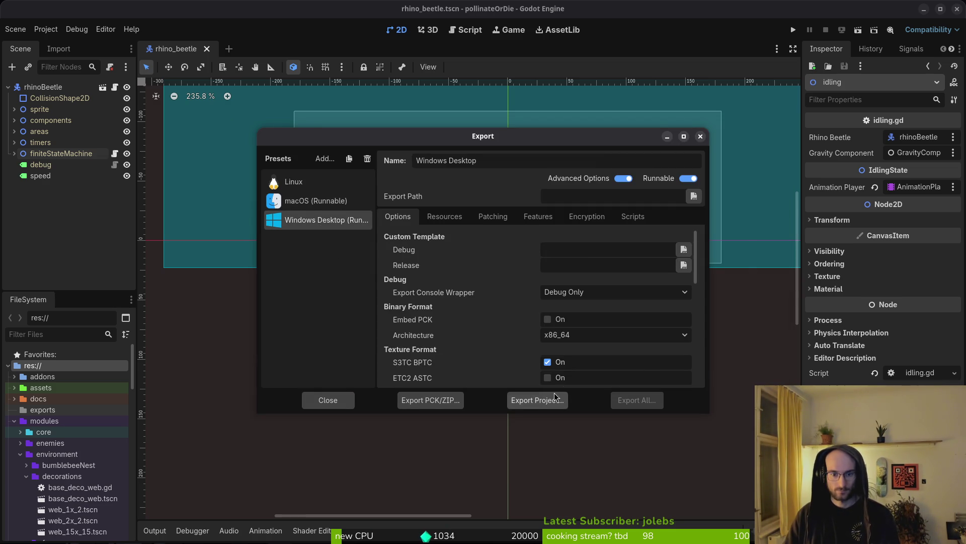
Export and save the Windows Desktop build, then select the exported files
click(536, 400)
click(579, 434)
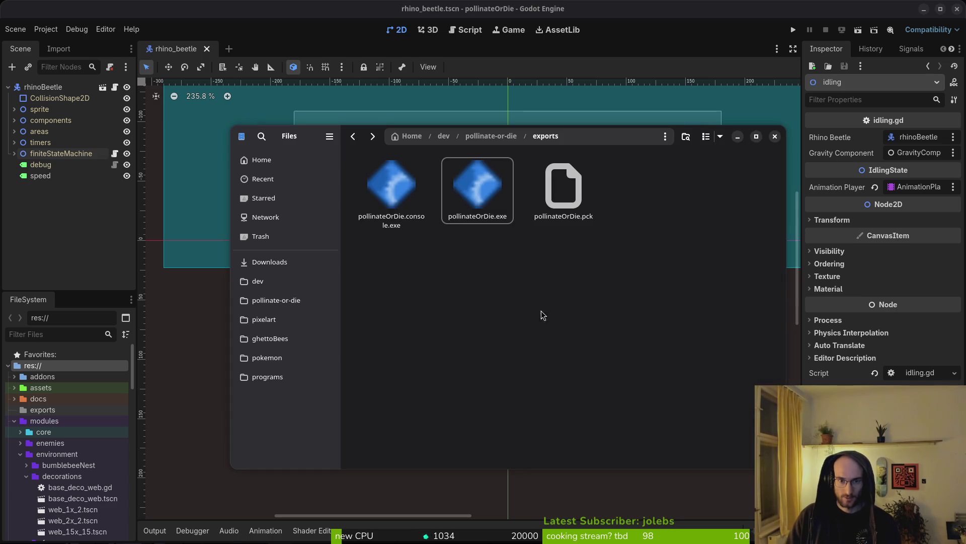
key(ctrl+a)
Paste the Windows build files into Downloads/pollinateBuilds/windows and close the file manager and Export dialog
click(266, 262)
double_click(391, 267)
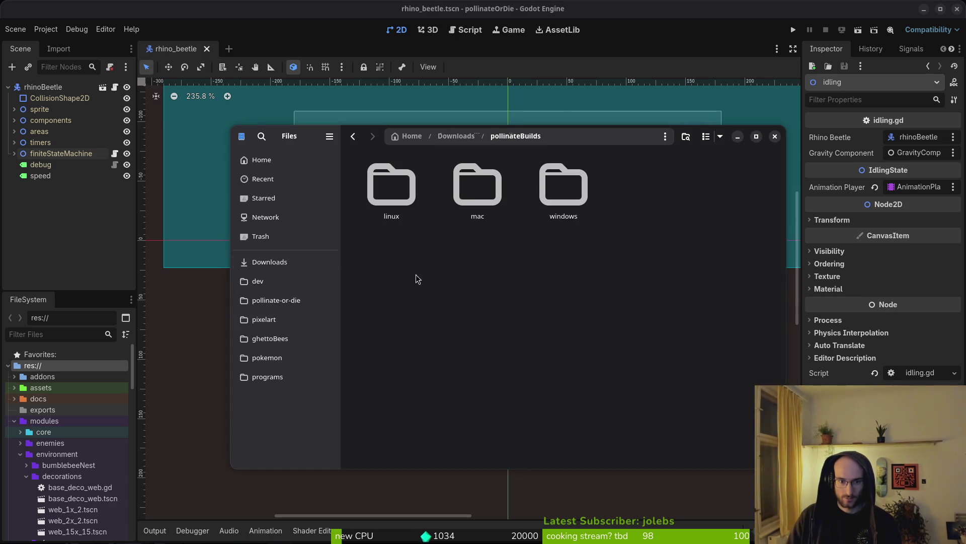
double_click(564, 189)
key(ctrl+v)
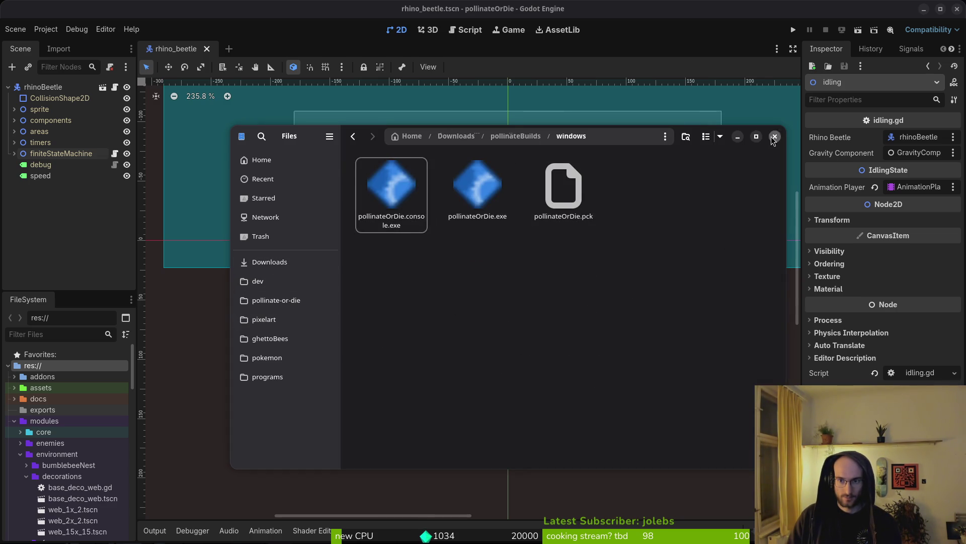
click(775, 137)
click(701, 136)
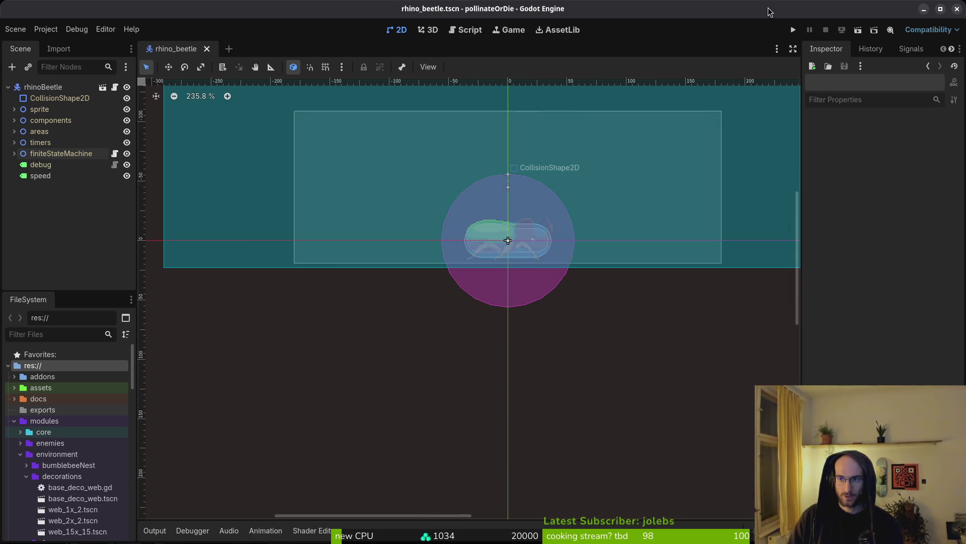
key(alt+Tab)
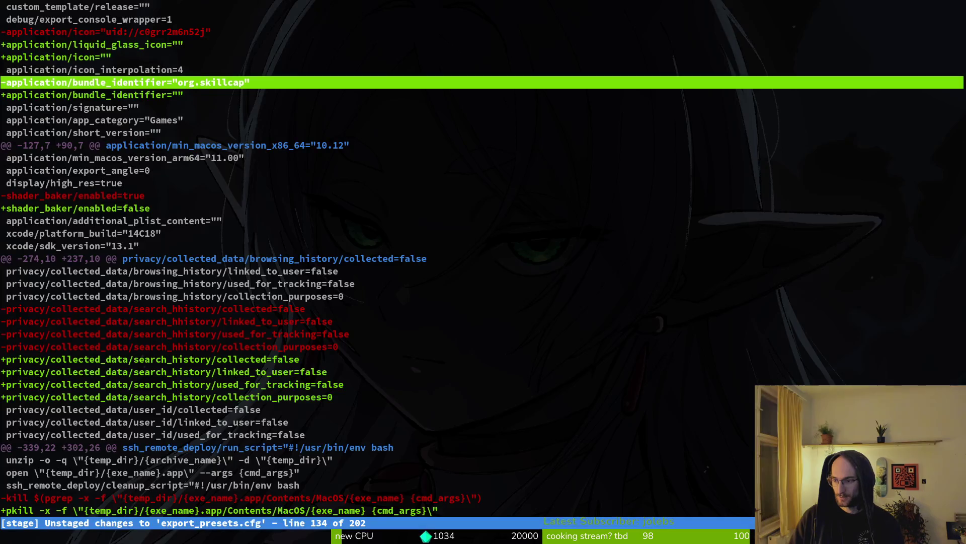
key(super+o)
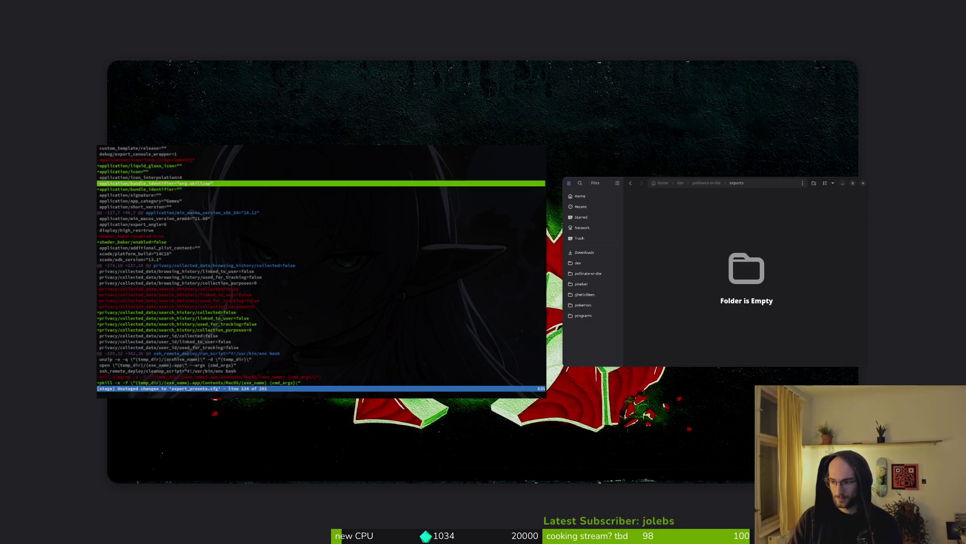
key(super+o)
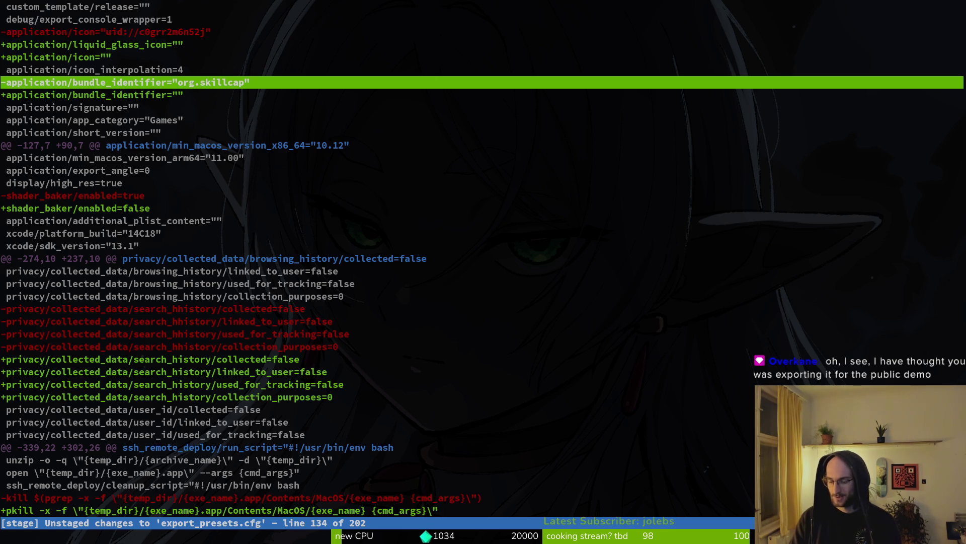
key(super)
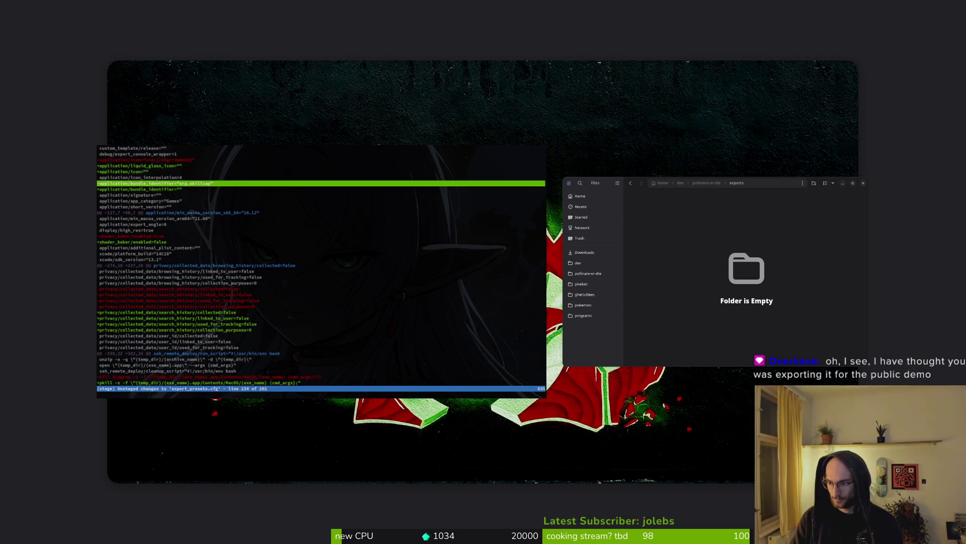
key(super)
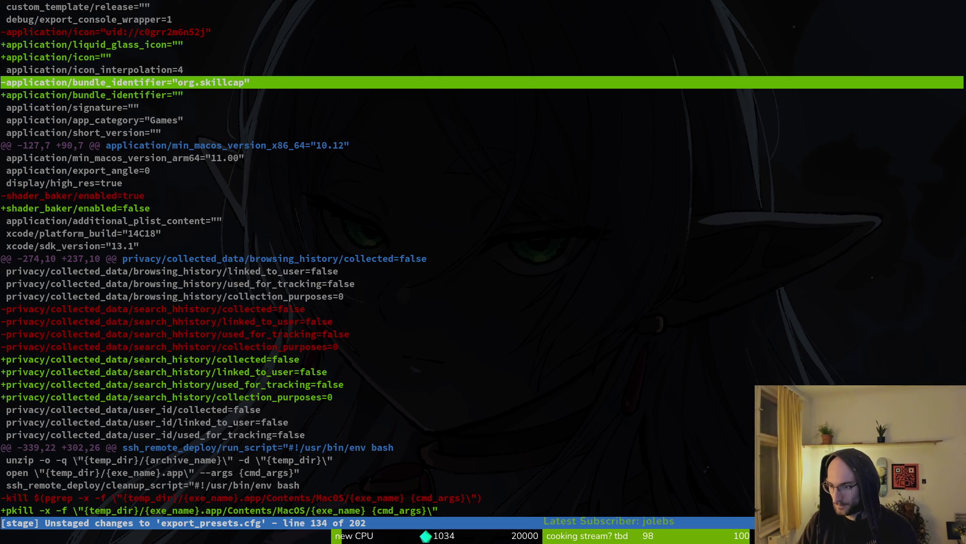
Restart tig and browse the list of changed files
key(q)
key(q)
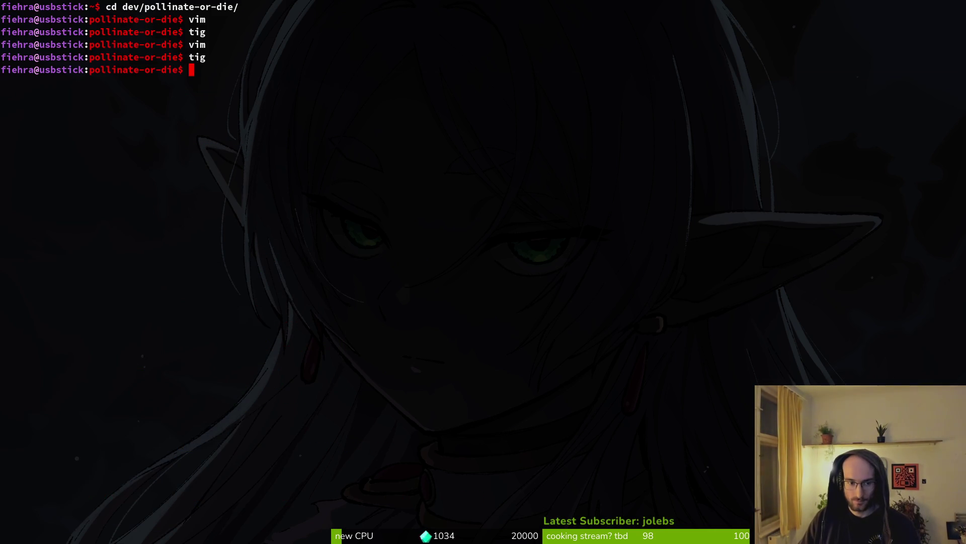
text(tig)
key(Return)
key(Down)
key(Down)
key(Up)
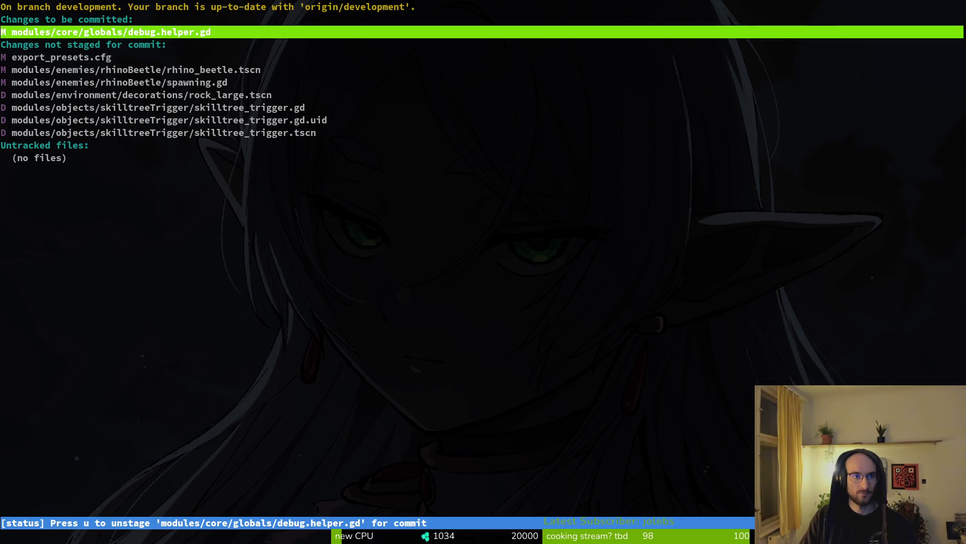
key(q)
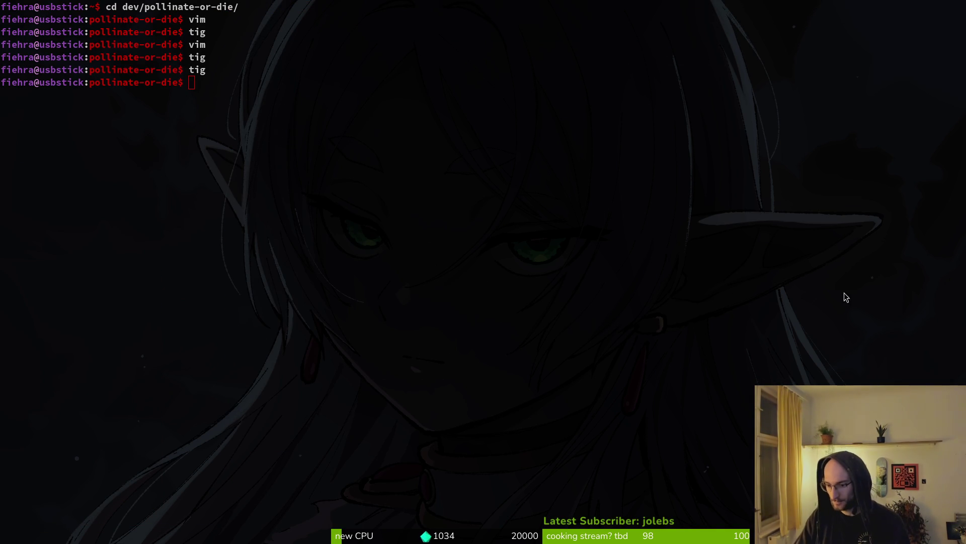
key(Up)
key(Return)
key(Down)
key(Down)
key(Down)
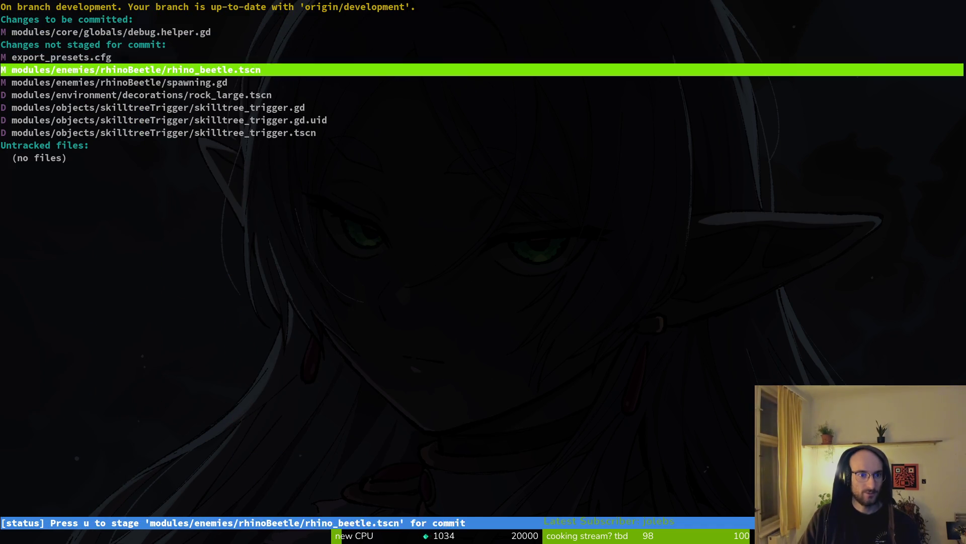
key(Up)
key(Up)
key(Down)
key(Down)
key(Down)
Stage the deleted skilltree_trigger files, rock_large.tscn and spawning.gd after checking its diff
key(u)
key(u)
key(u)
key(u)
key(Return)
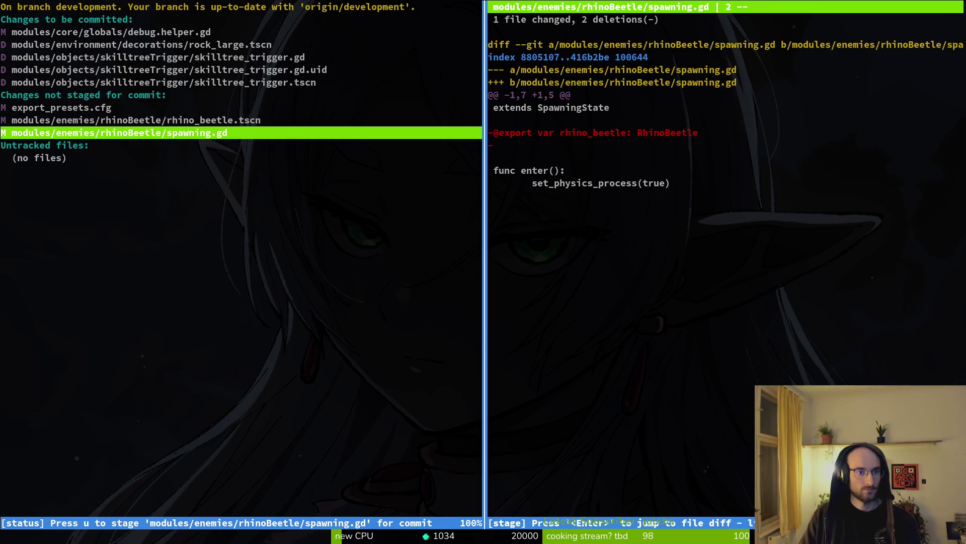
key(q)
key(u)
key(Return)
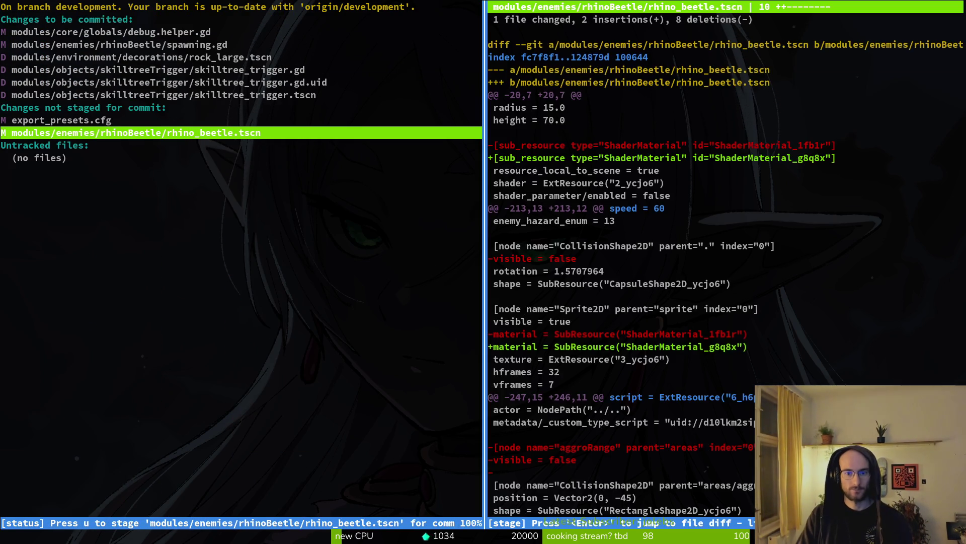
key(q)
Review the rhino_beetle.tscn diff, stage all its changes and confirm the staged diff
key(Return)
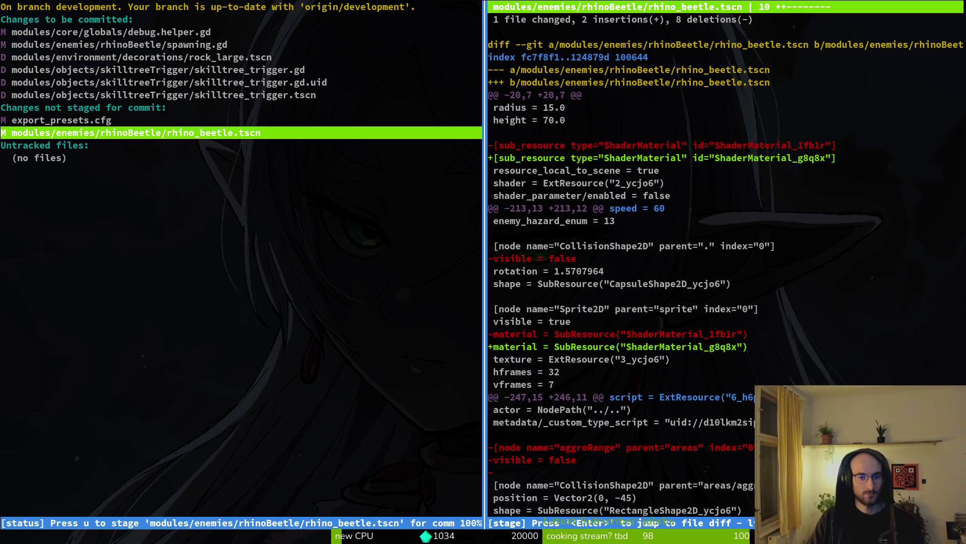
key(ctrl+d)
key(ctrl+d)
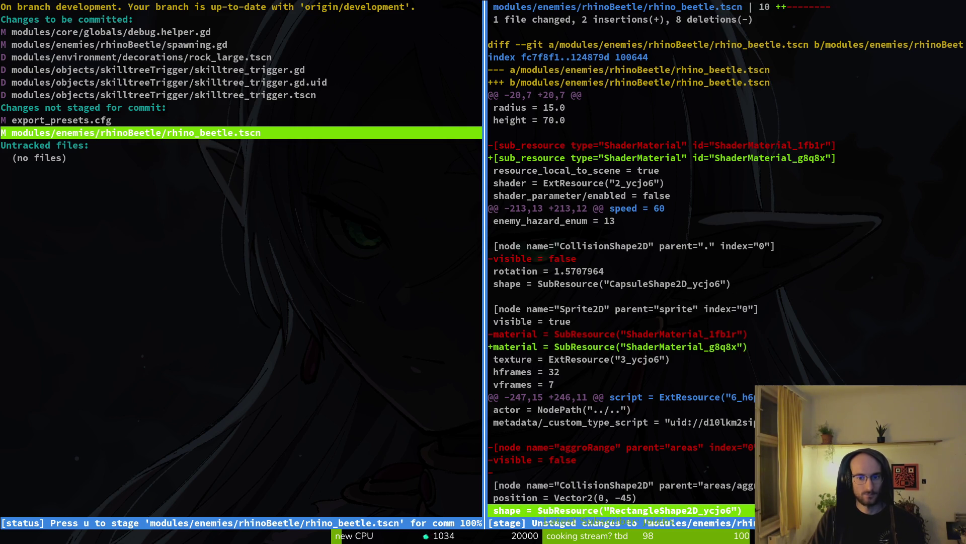
key(ctrl+d)
key(ctrl+d)
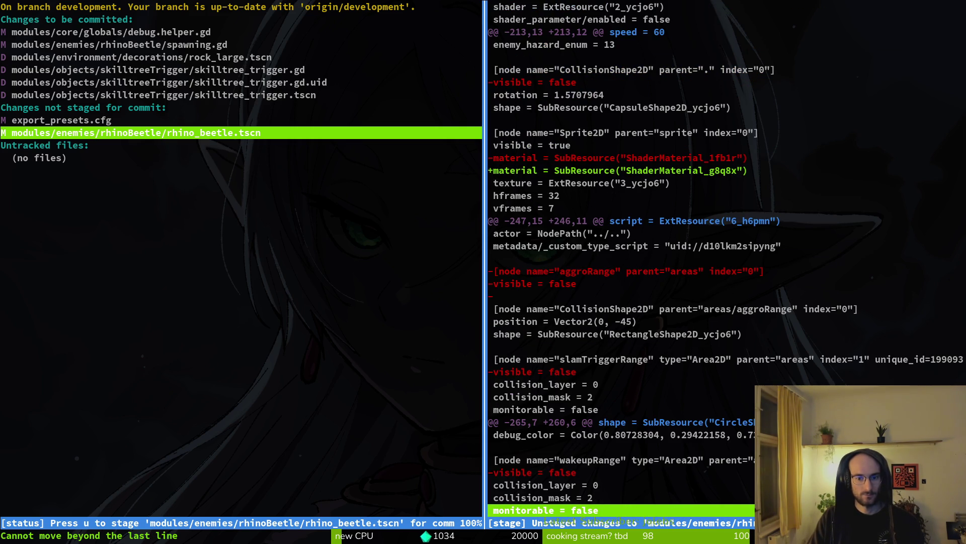
key(Escape)
key(u)
key(q)
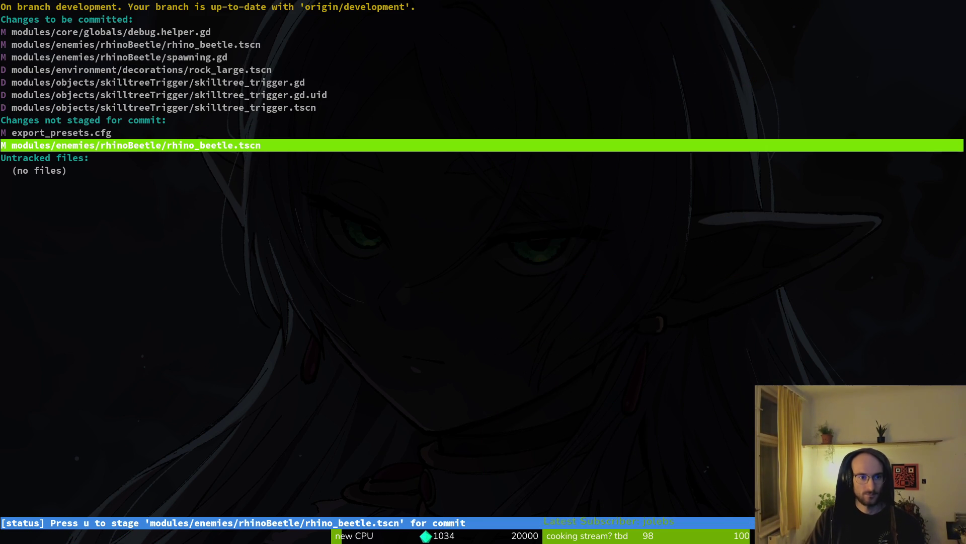
key(u)
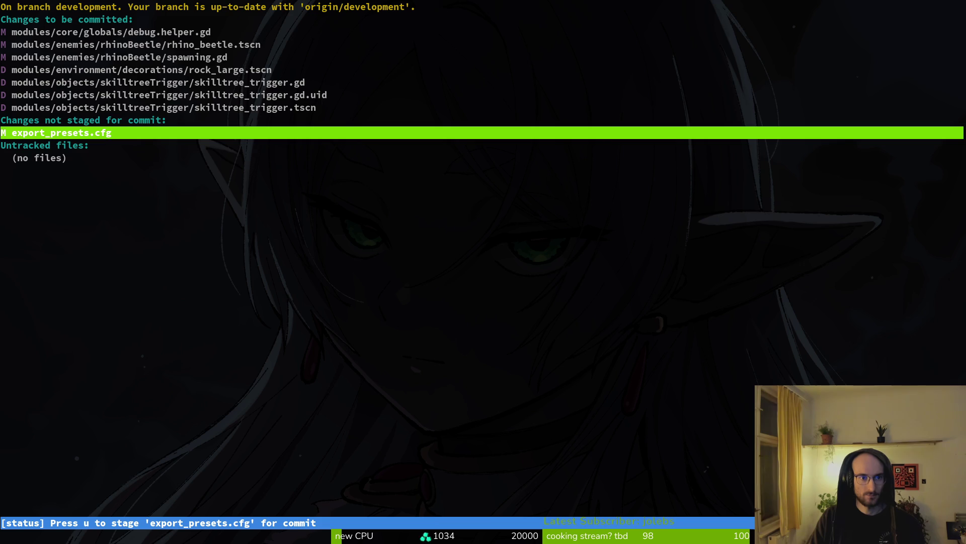
key(Up)
key(Up)
key(Up)
key(Return)
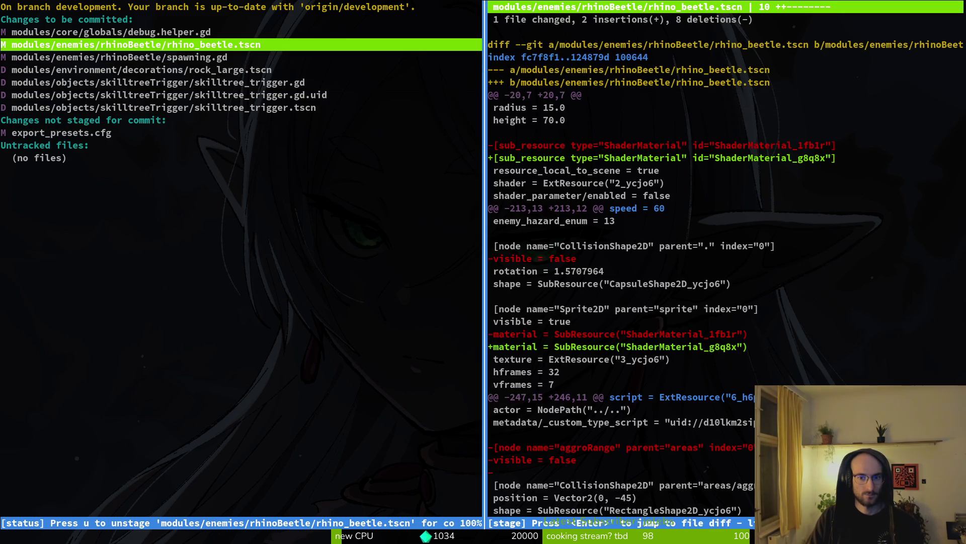
key(q)
key(Down)
key(Down)
key(Down)
Commit the staged changes with message "removed unused scenes"
text(qgit com)
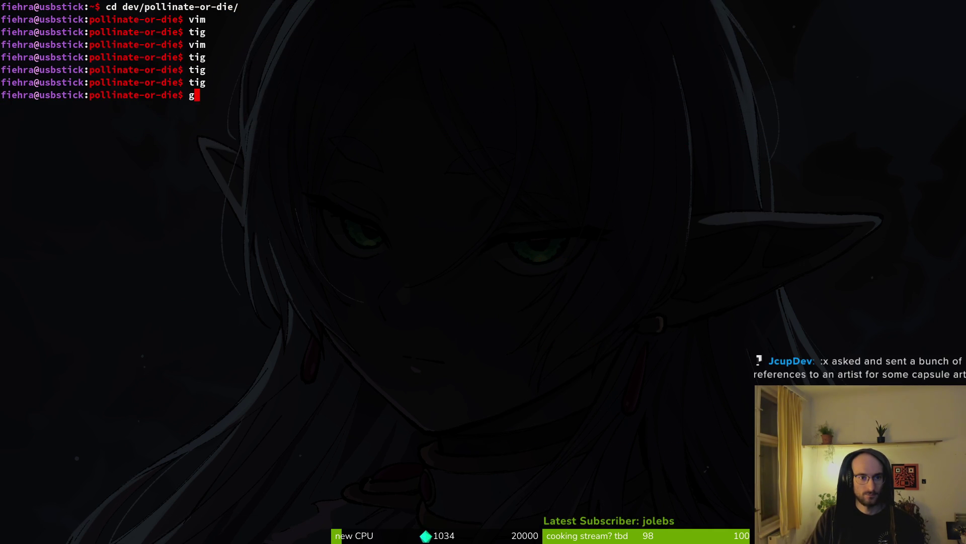
text(mit)
key(BackSpace)
key(BackSpace)
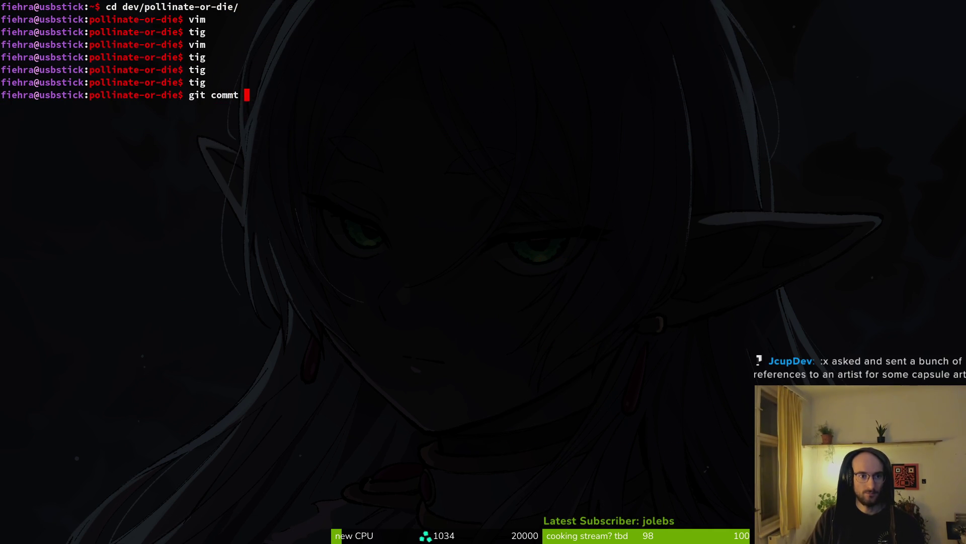
text(t -m)
key(BackSpace)
key(BackSpace)
text(-m )
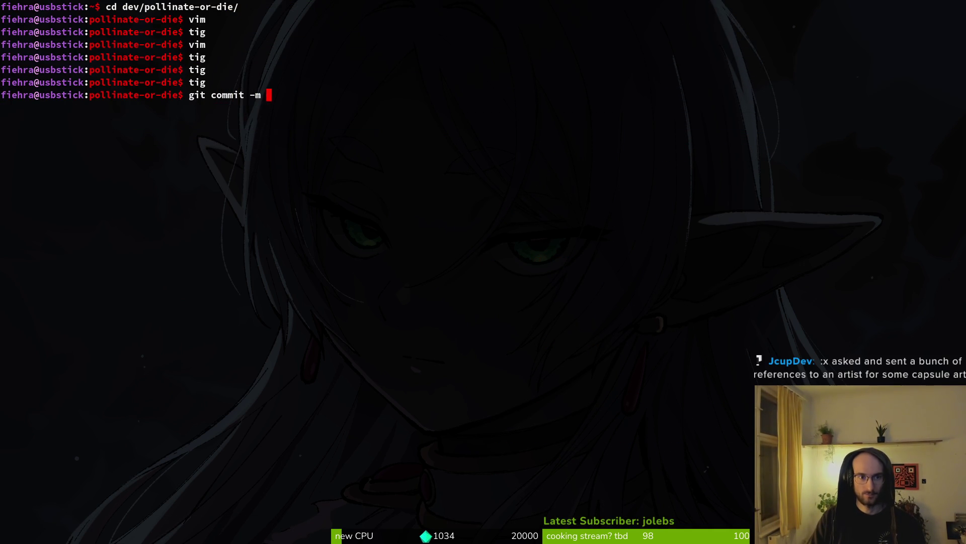
text("remo)
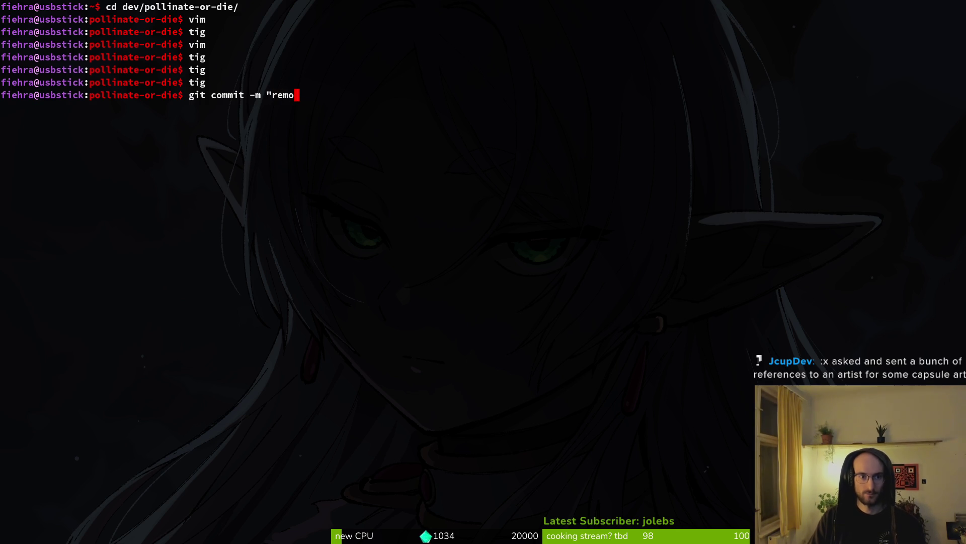
text(ved unused dsc)
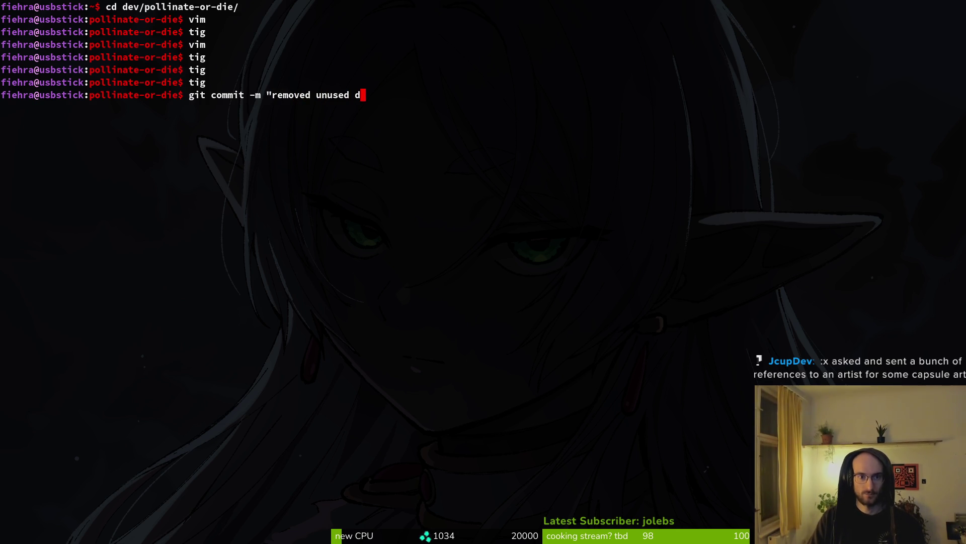
key(BackSpace)
key(BackSpace)
key(BackSpace)
text(scenes")
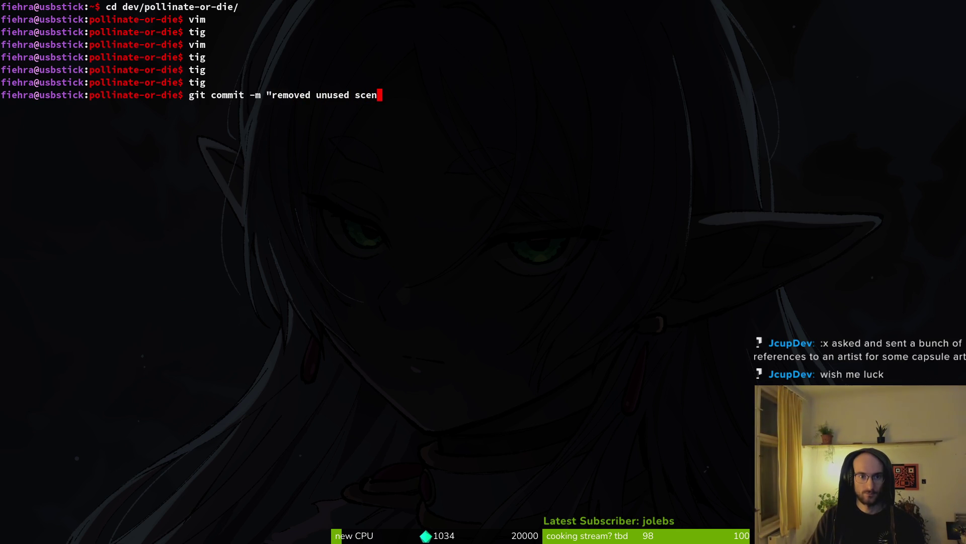
key(Return)
Check the remaining changes in tig and commit with "new export variables after 4.6 update"
text(tig)
key(Return)
key(Down)
key(Down)
key(Down)
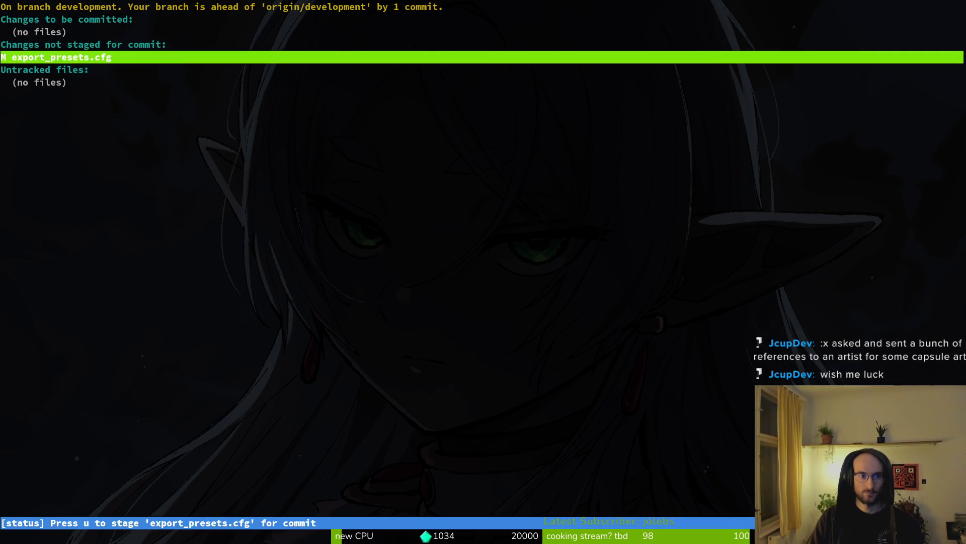
text(qgit commit -m )
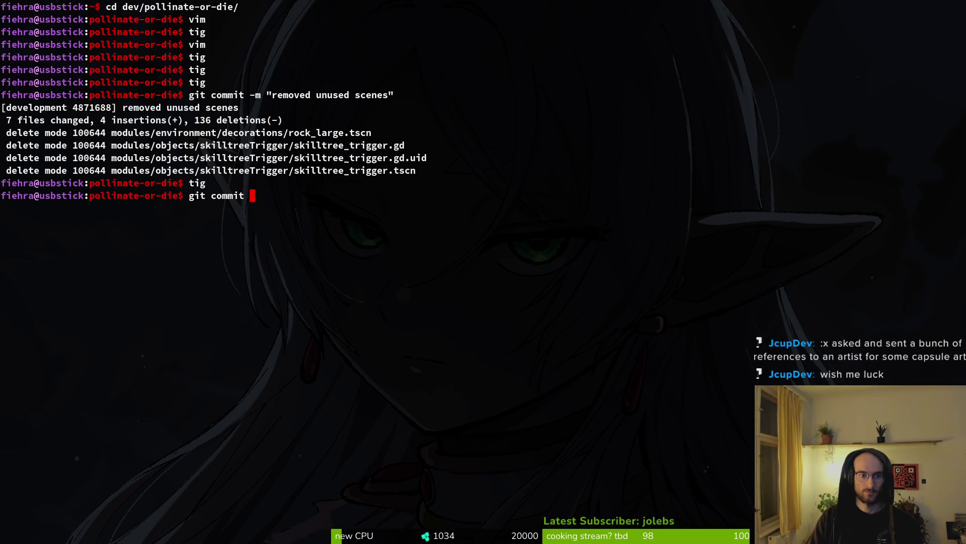
text("new export p)
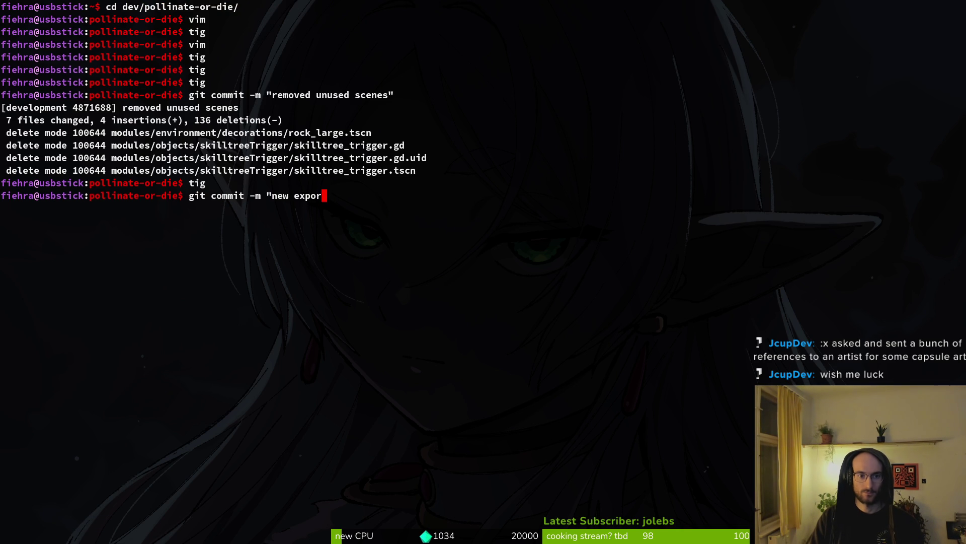
key(BackSpace)
text(variable)
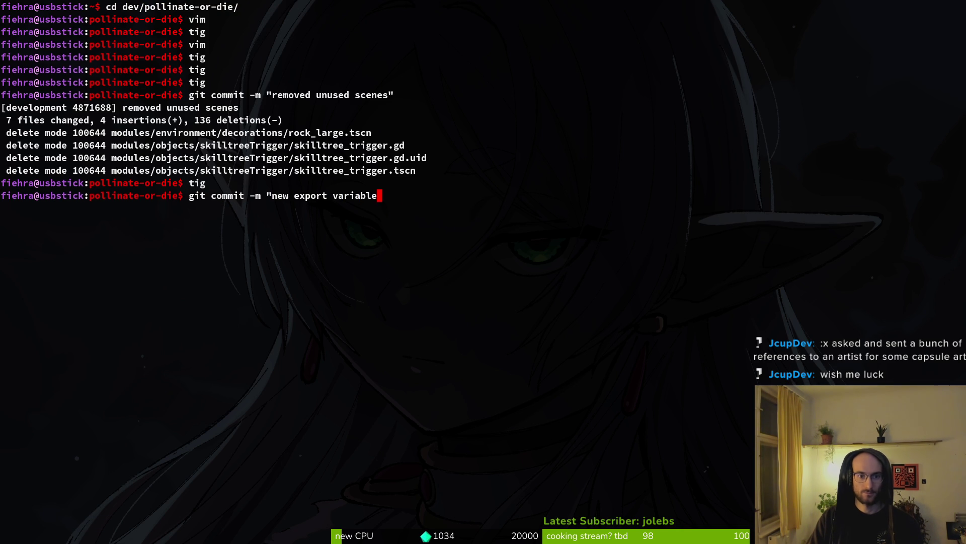
text(s after 4.)
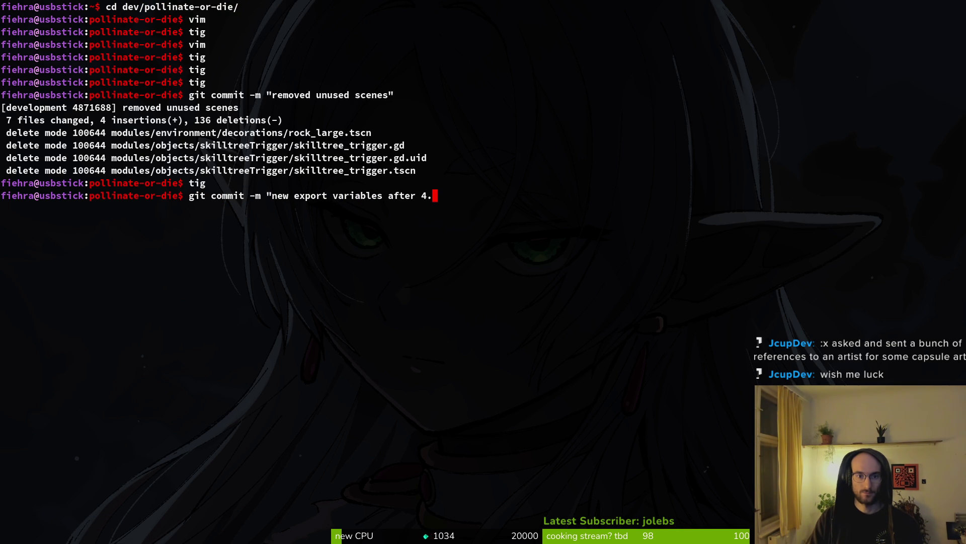
text(6 update")
key(Return)
Run git push to upload the commits, then bring the Steam library window forward
text(git push)
key(Return)
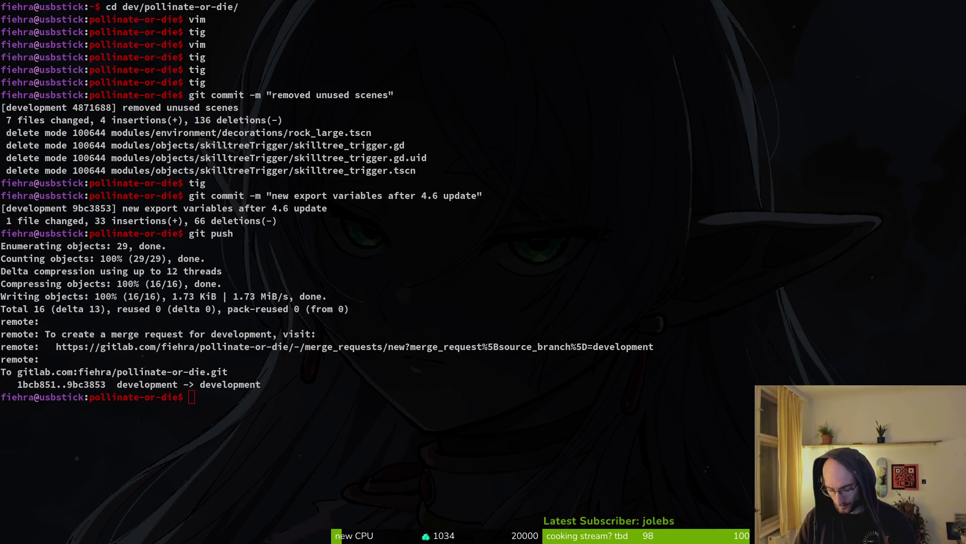
key(super)
click(516, 176)
key(alt+Tab)
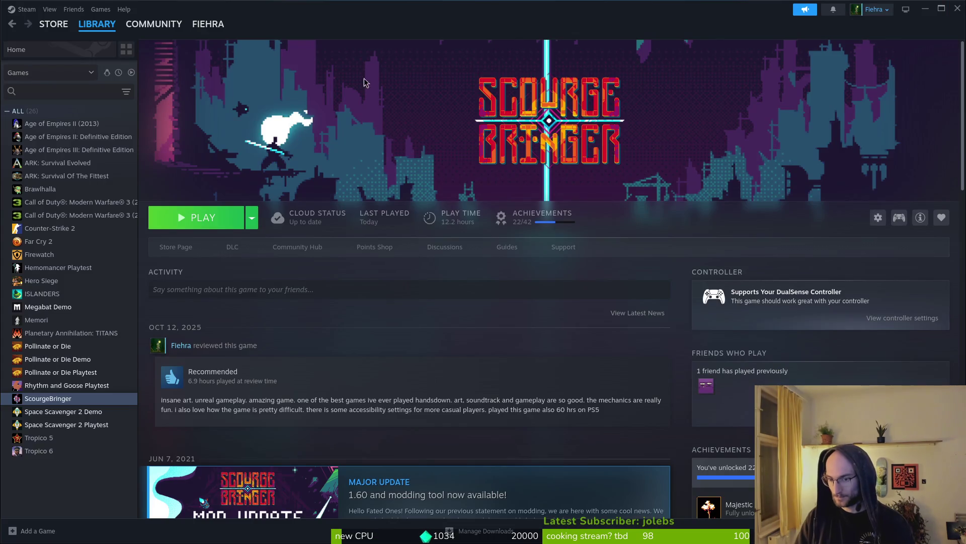
Verify integrity of the Pollinate or Die Playtest's installed files via Properties, then press Play
click(70, 373)
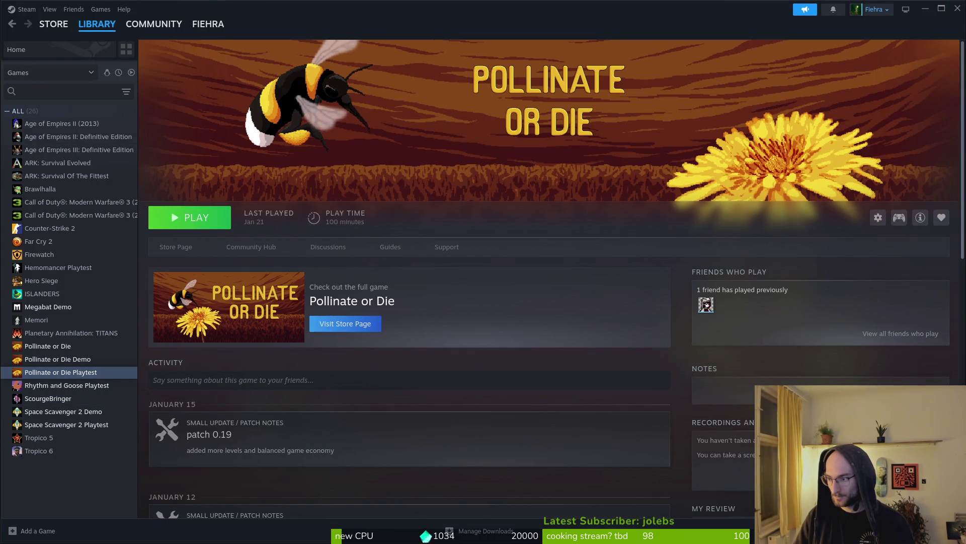
click(878, 218)
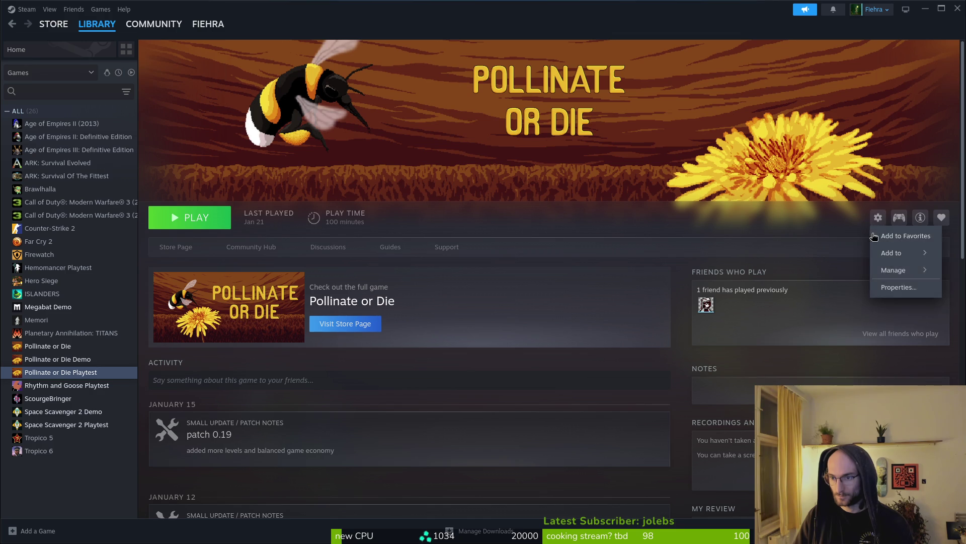
click(884, 292)
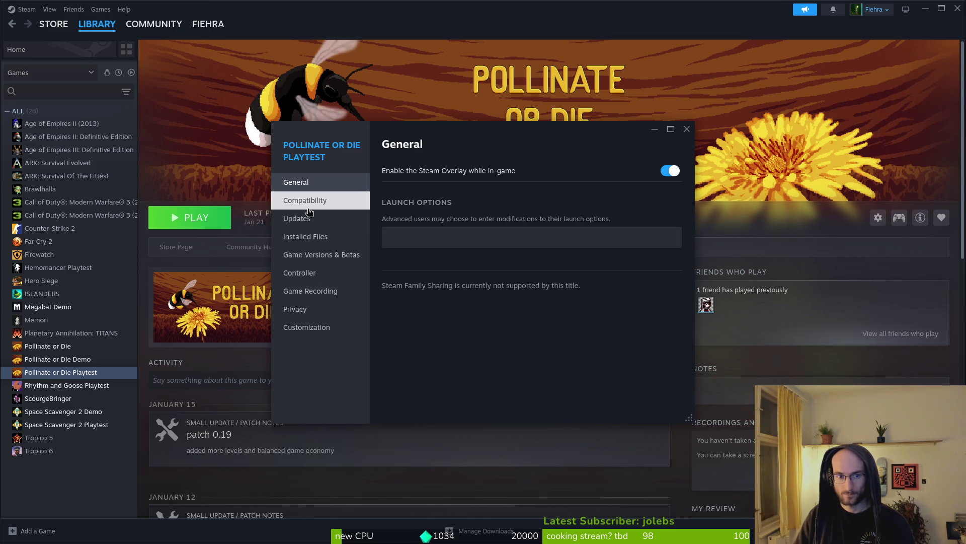
click(304, 241)
click(644, 239)
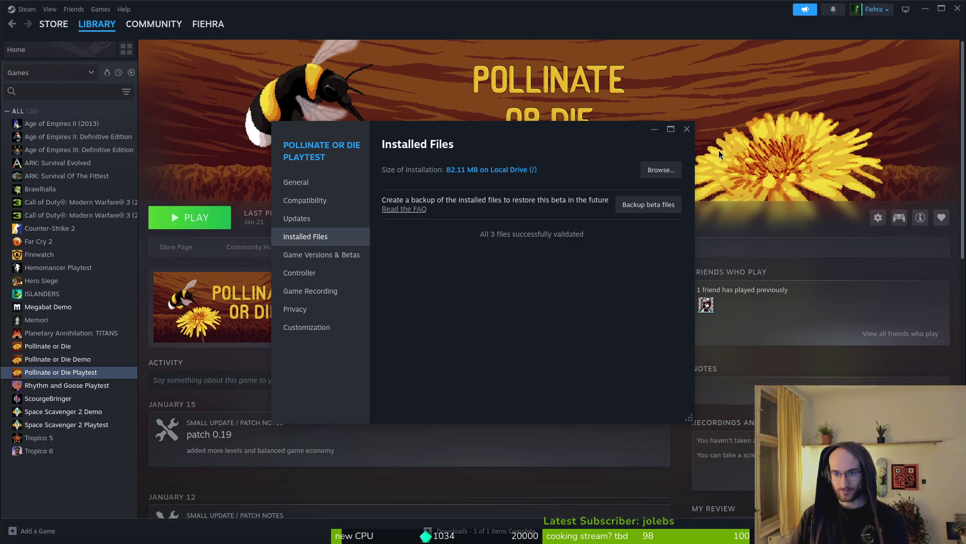
click(687, 131)
click(200, 219)
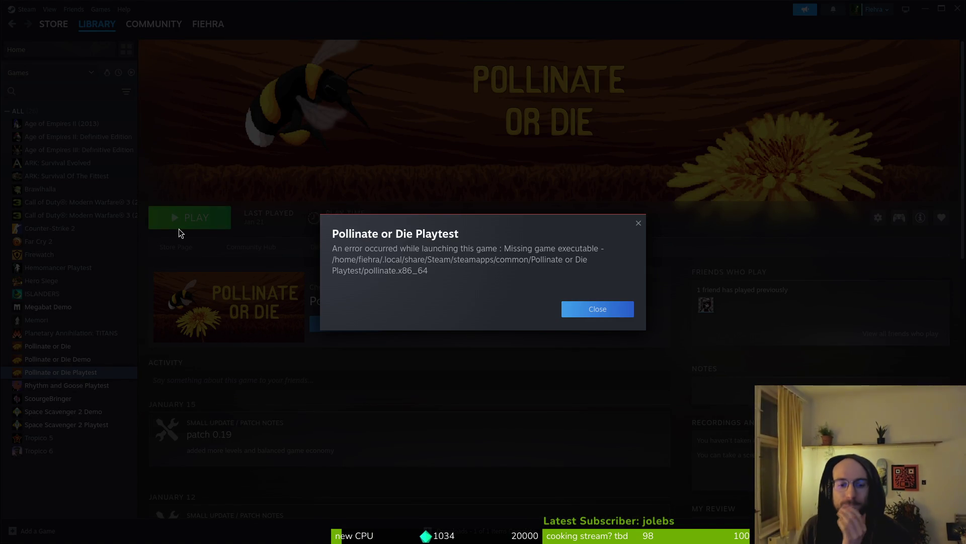
Dismiss the launch error and close the empty exports folder window
click(599, 315)
key(alt+Tab)
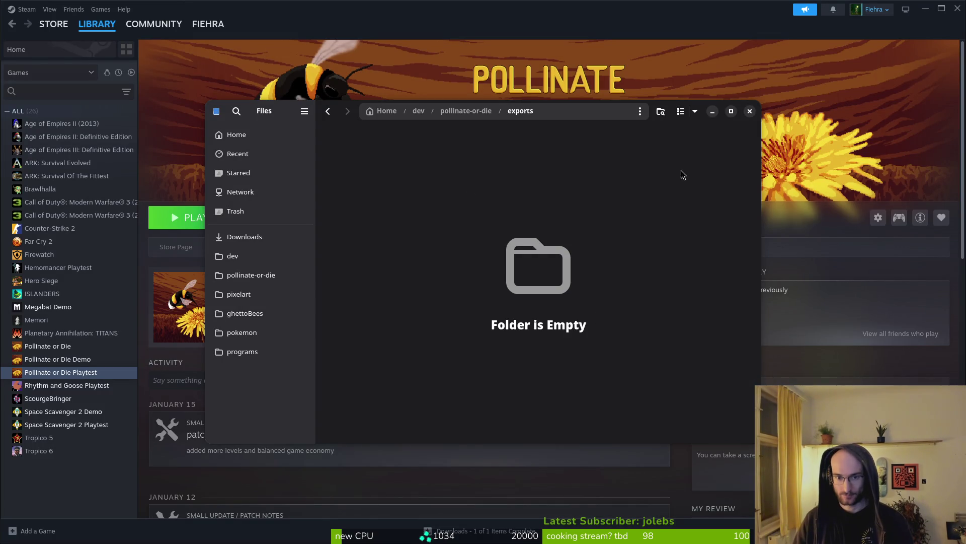
click(750, 111)
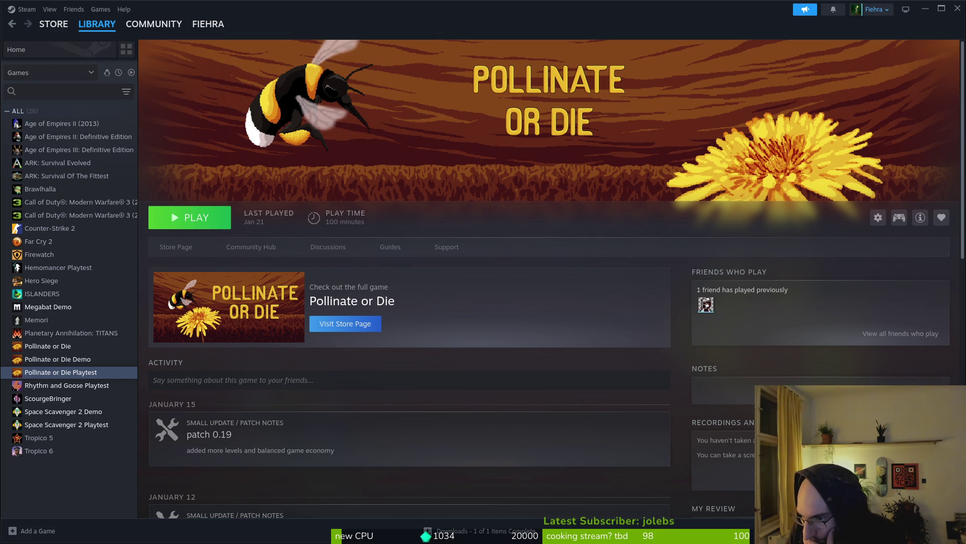
Inspect the linux, mac and windows folders inside Downloads/pollinateBuilds
key(super)
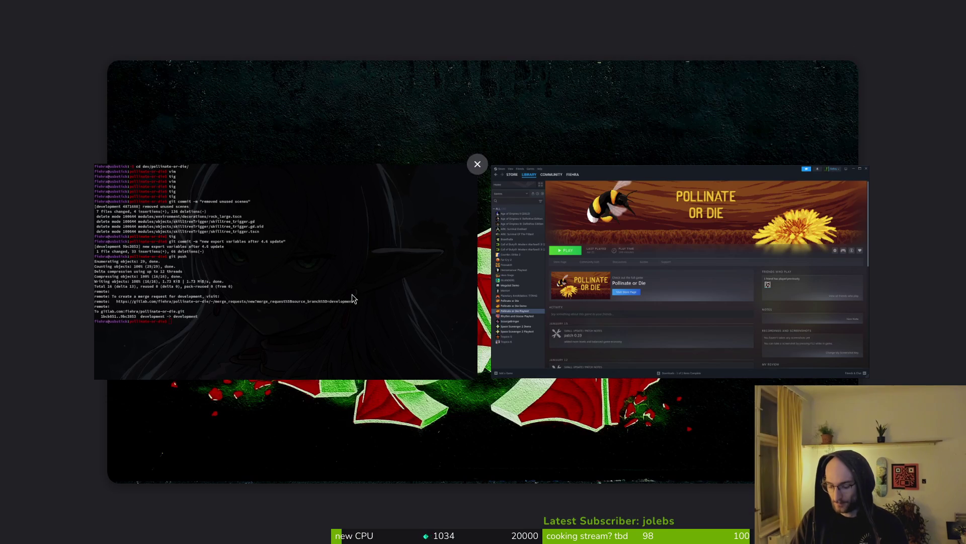
key(super+e)
click(529, 166)
double_click(523, 171)
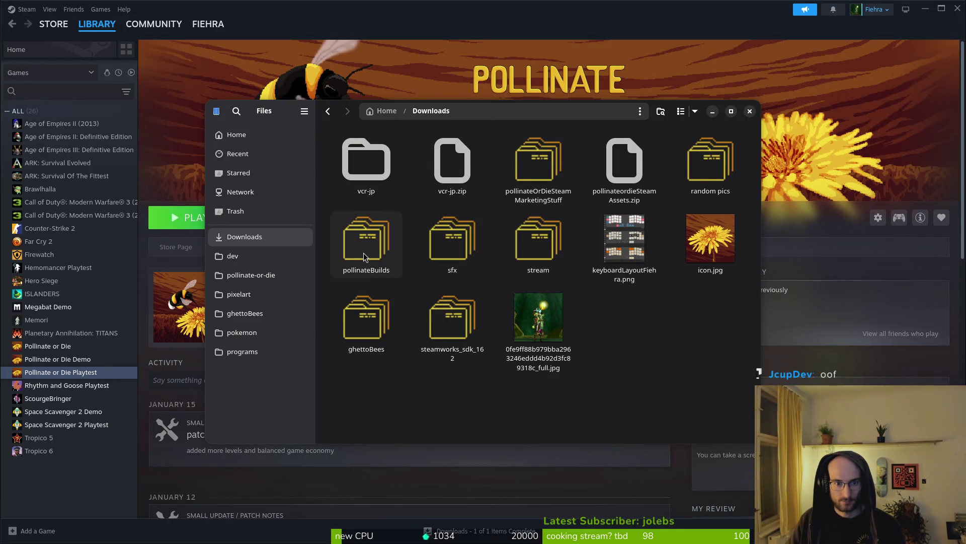
double_click(363, 237)
double_click(367, 160)
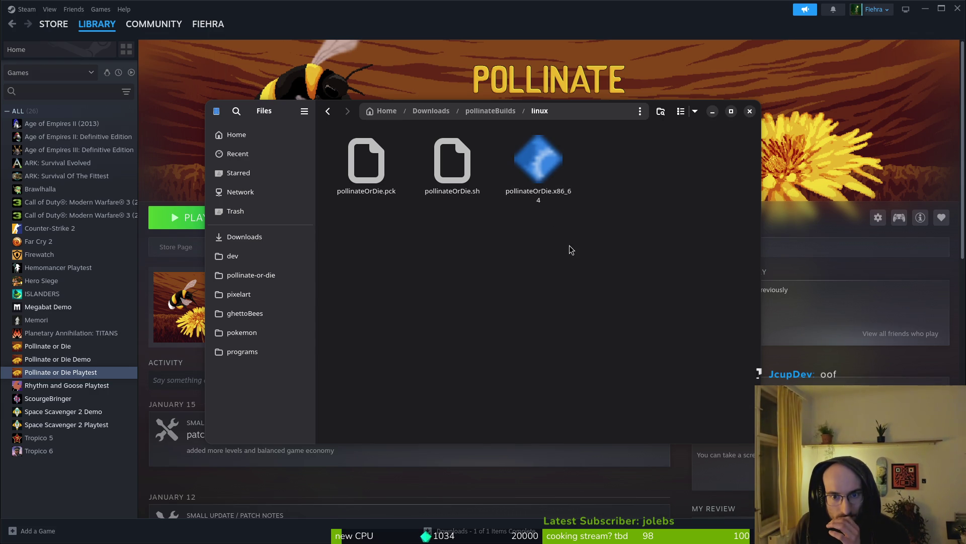
key(alt+Up)
double_click(452, 166)
key(alt+Up)
double_click(553, 189)
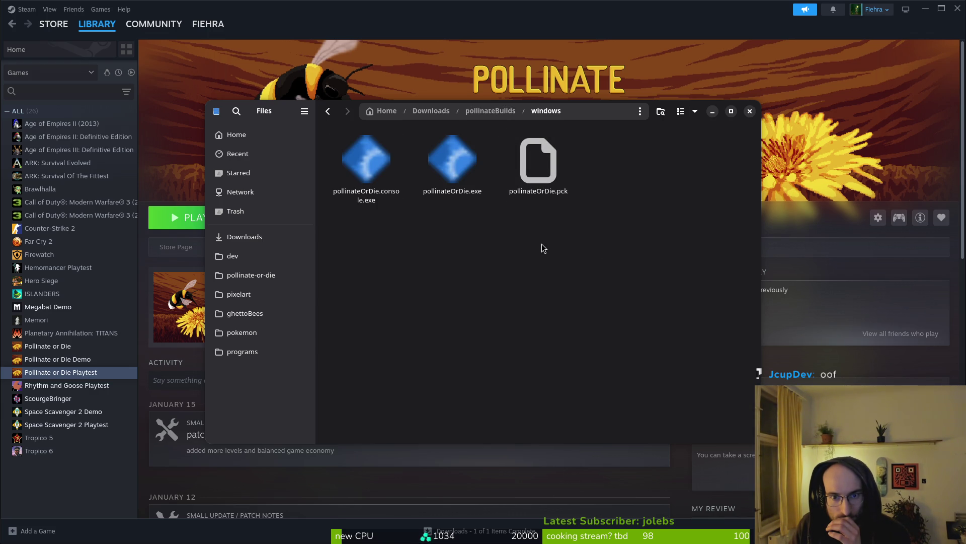
key(alt+Up)
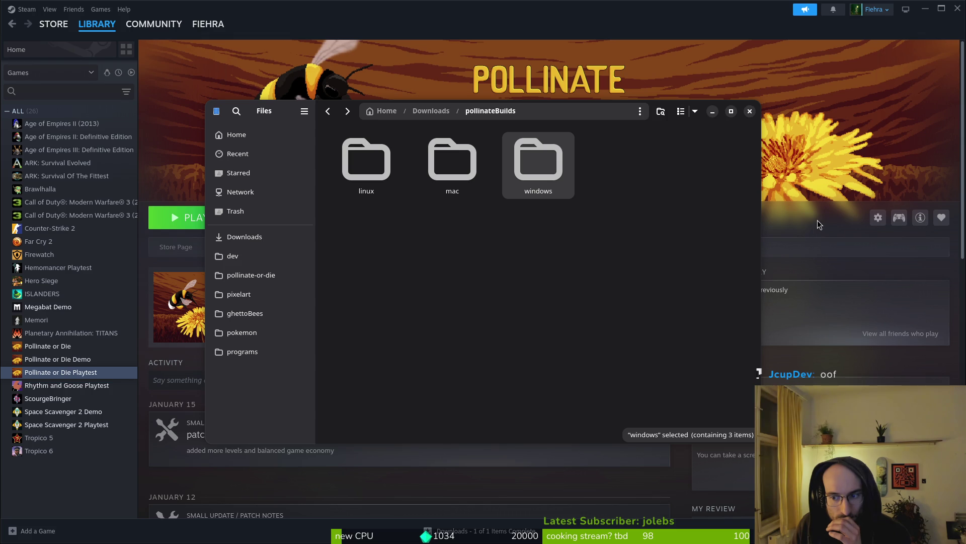
Close the file manager, relaunch the playtest and dismiss the missing-executable error
click(818, 224)
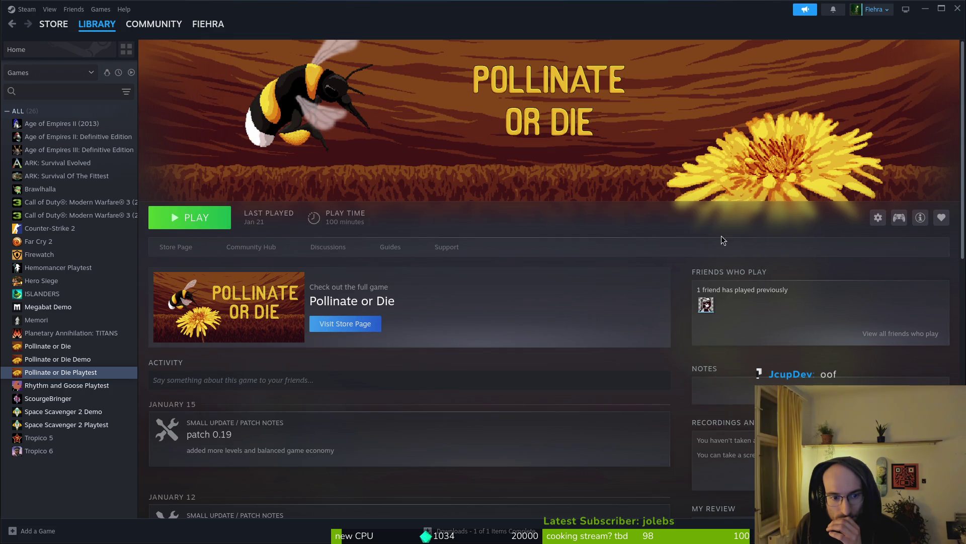
click(190, 221)
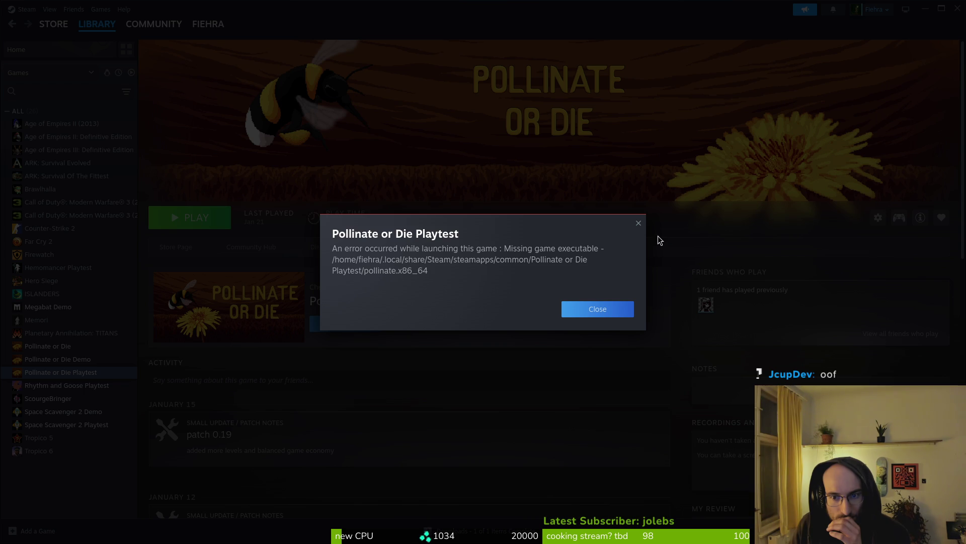
click(639, 223)
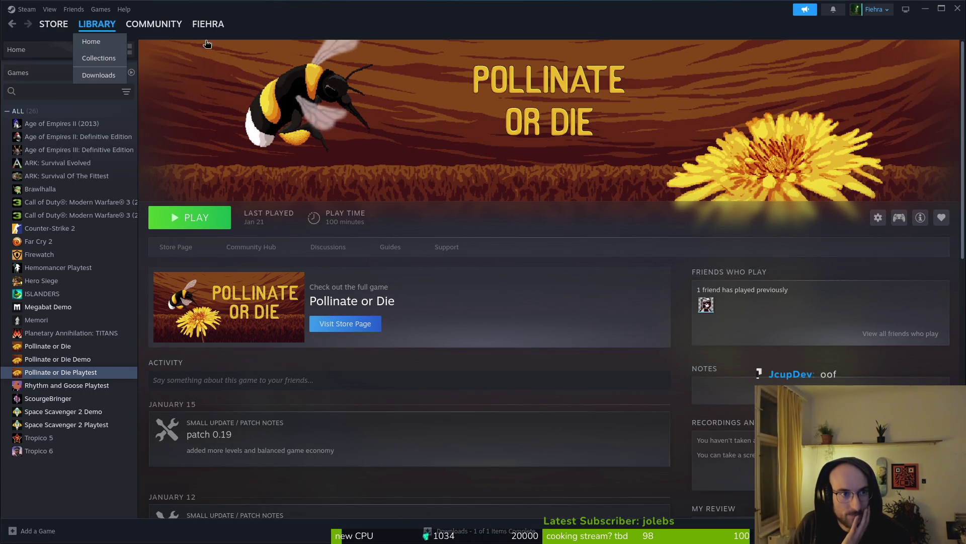
Launch Godot from the app search, open the pollinateOrDie project and close the stray Files window
key(super)
text(godot)
key(Return)
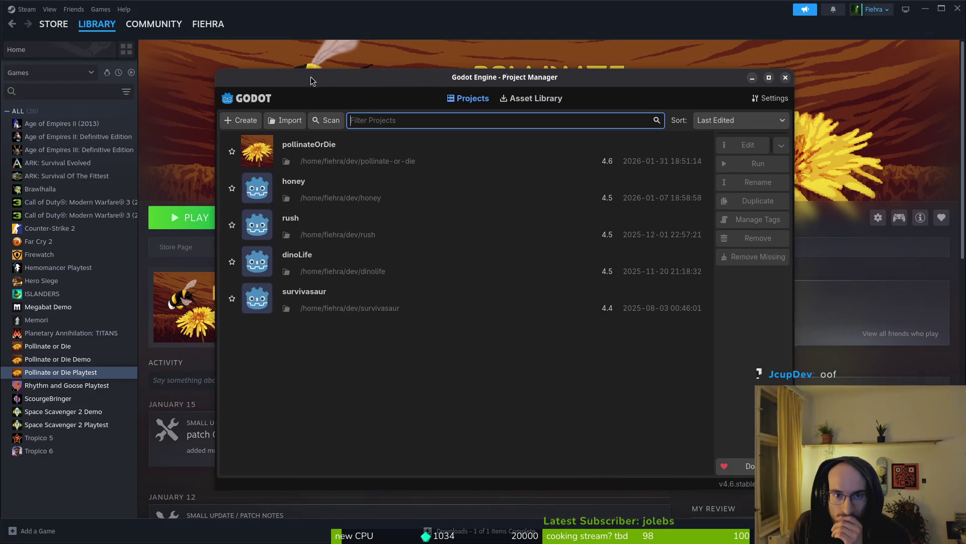
double_click(304, 152)
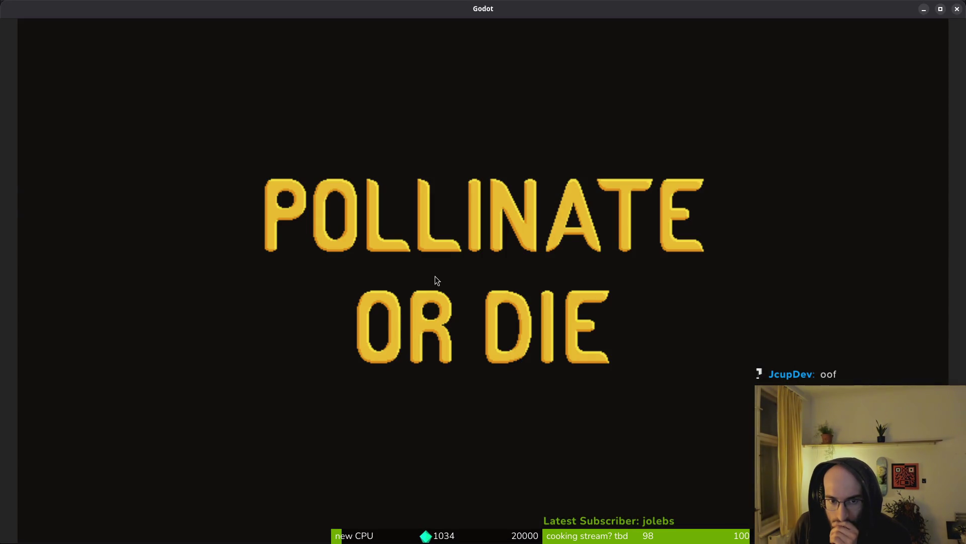
key(super)
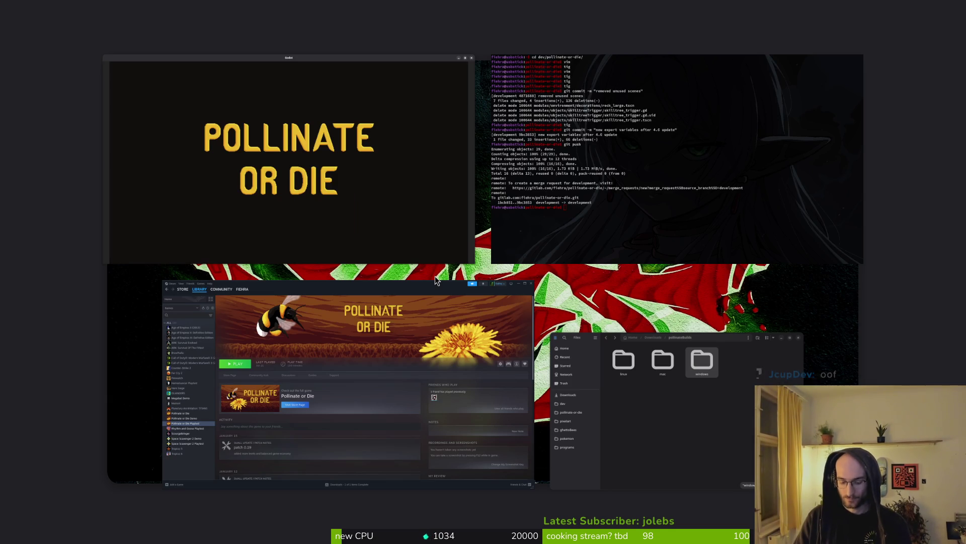
key(super)
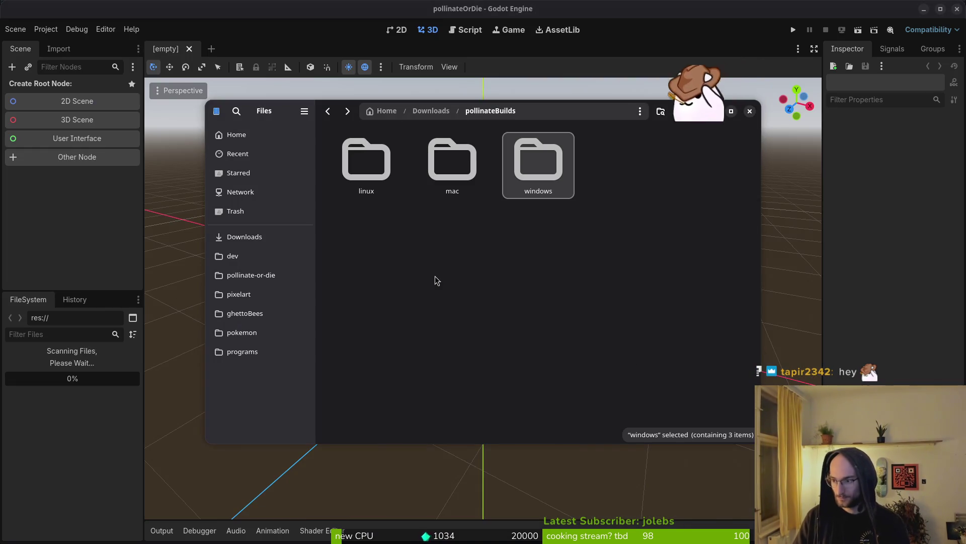
key(ctrl+w)
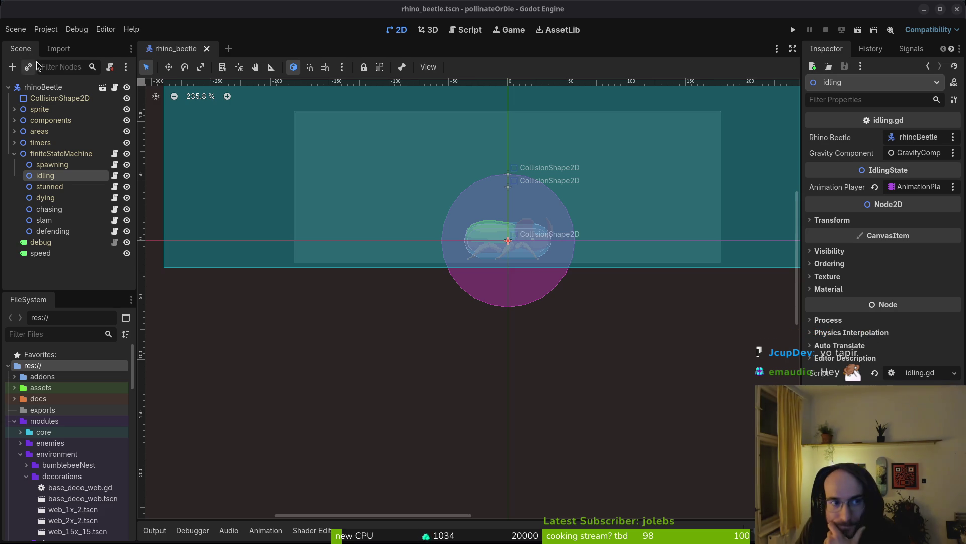
Open Project > Export, pick the Linux preset and edit its export path
click(45, 29)
click(63, 91)
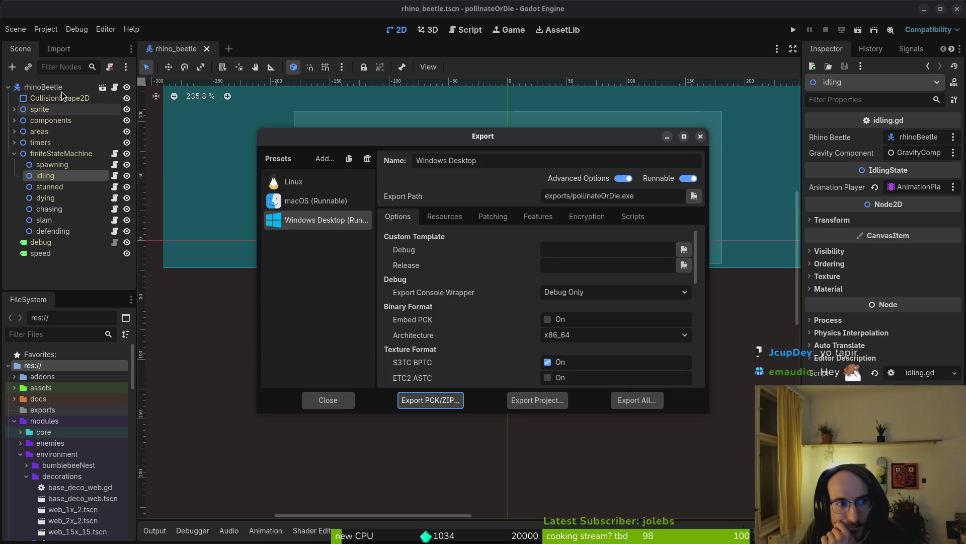
click(318, 183)
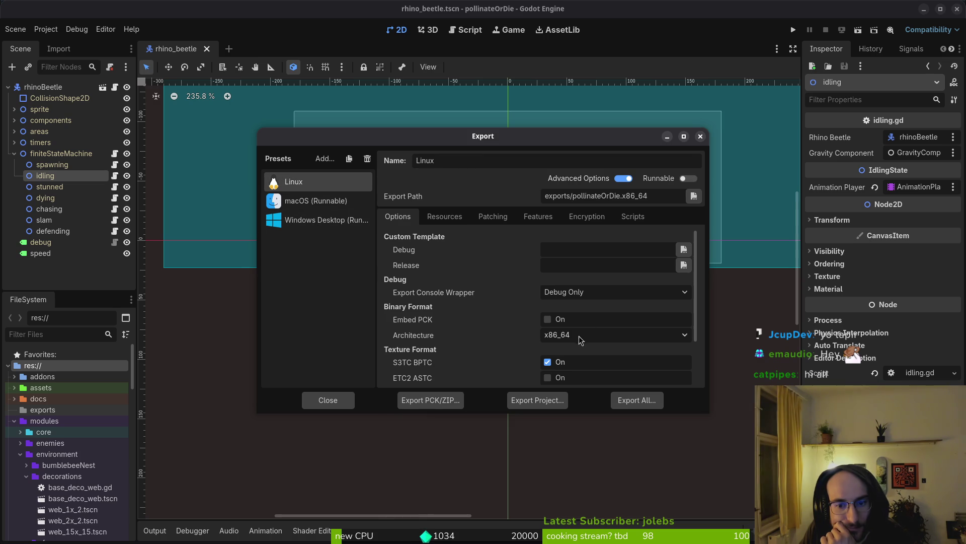
scroll(534, 336, down, 3)
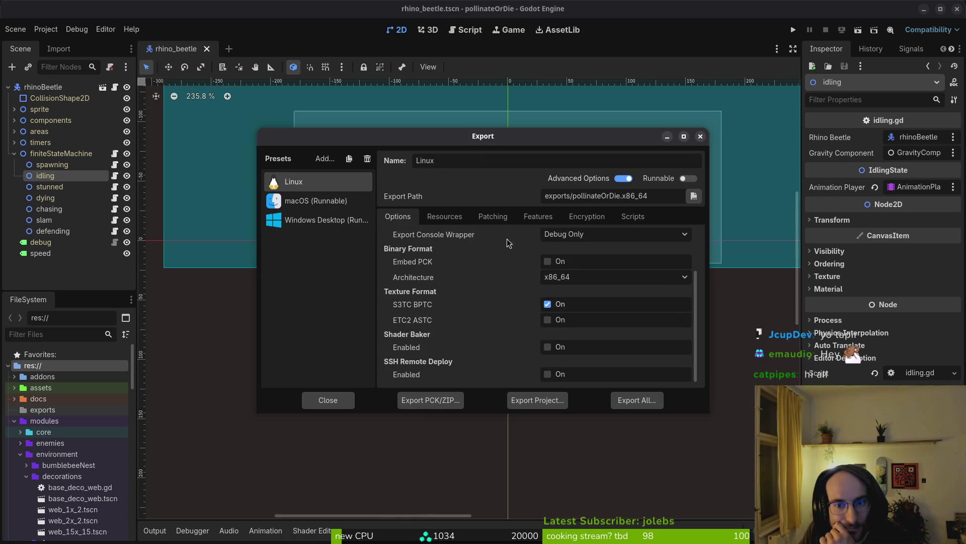
scroll(502, 253, up, 1)
click(620, 196)
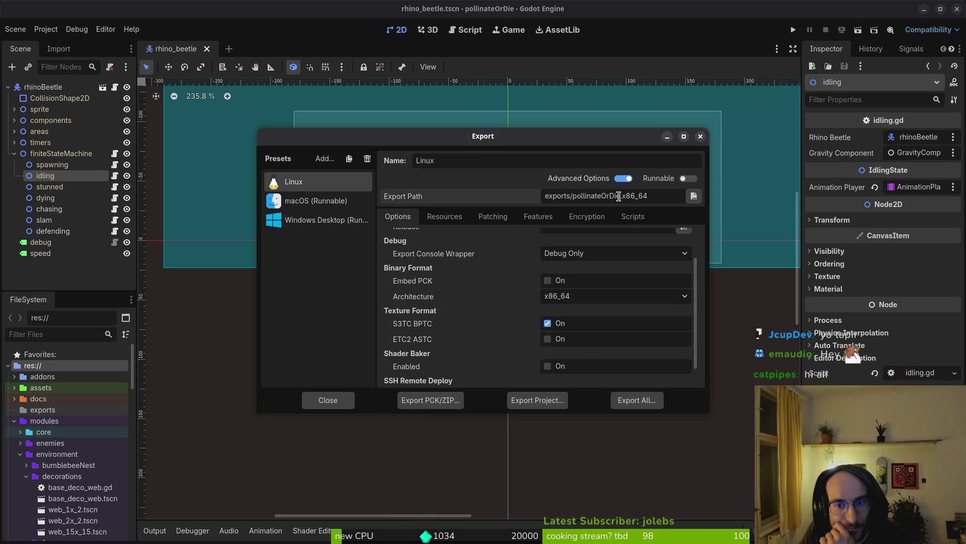
key(BackSpace)
key(BackSpace)
key(BackSpace)
key(BackSpace)
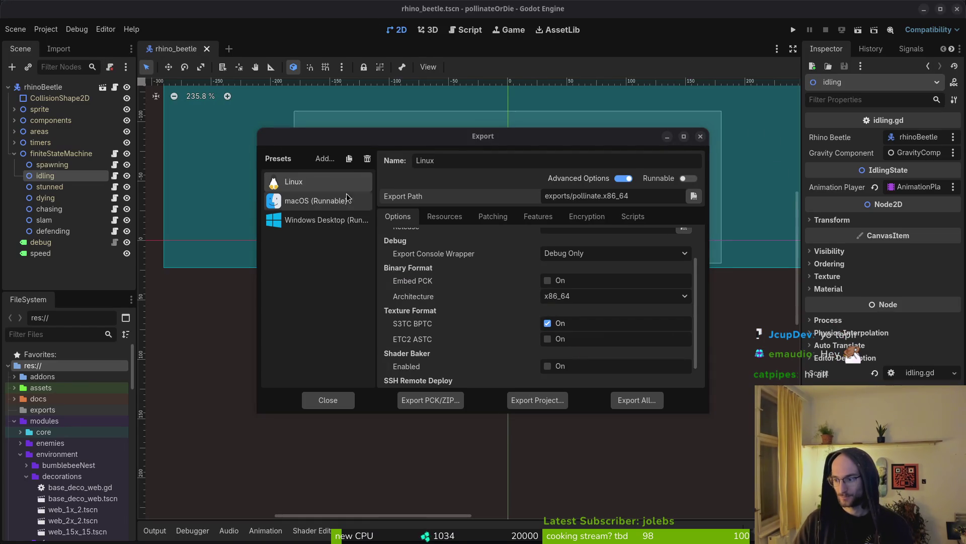
Check the exports folder contents, then export the Linux build as exports/pollinate.x86_64
key(super)
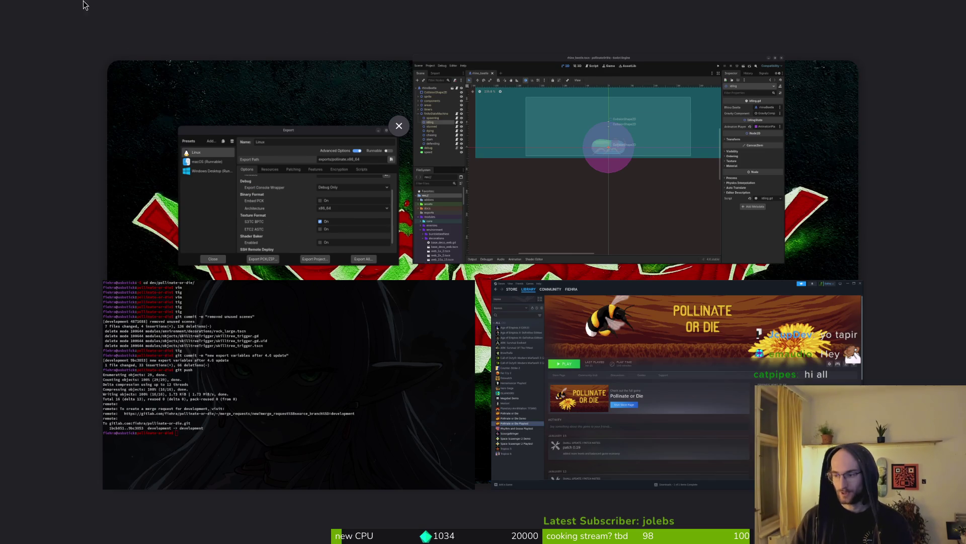
key(super)
key(super+e)
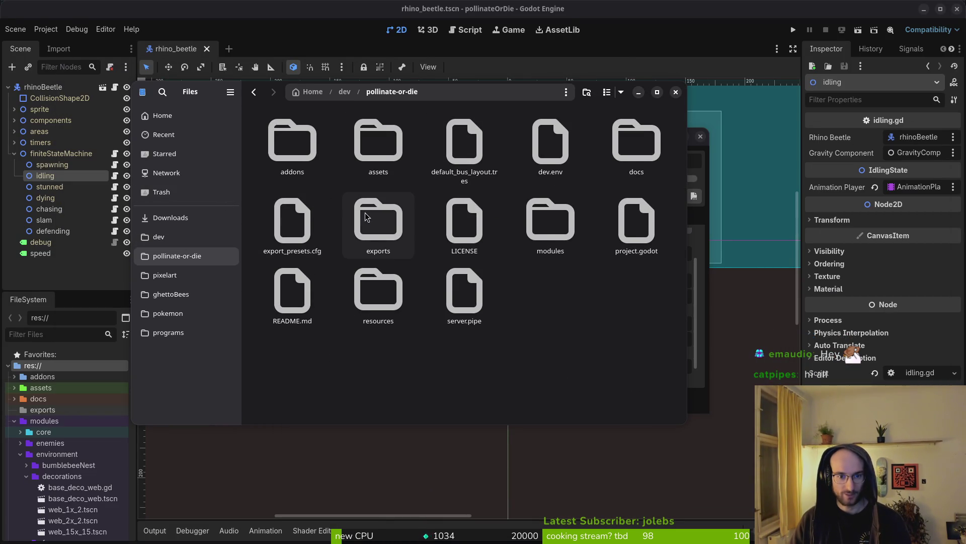
double_click(378, 224)
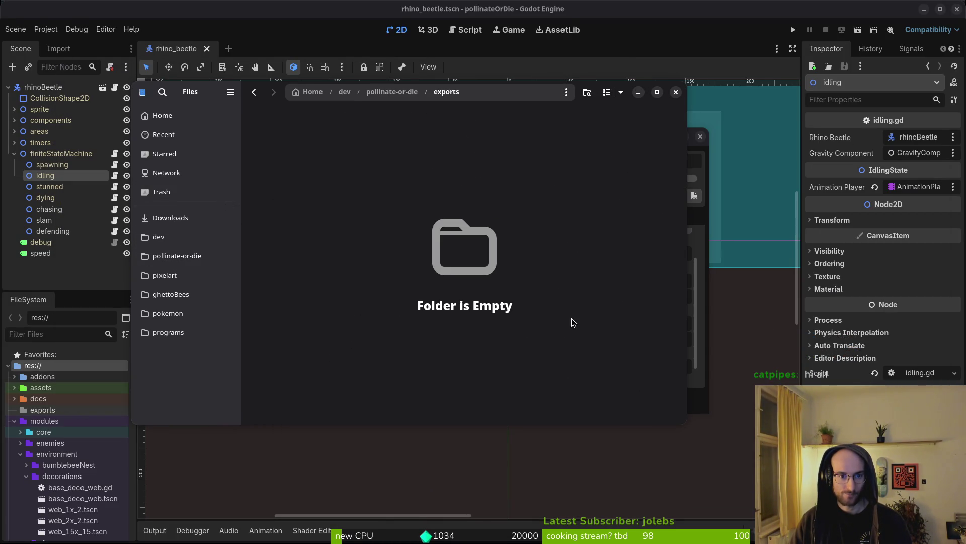
click(676, 92)
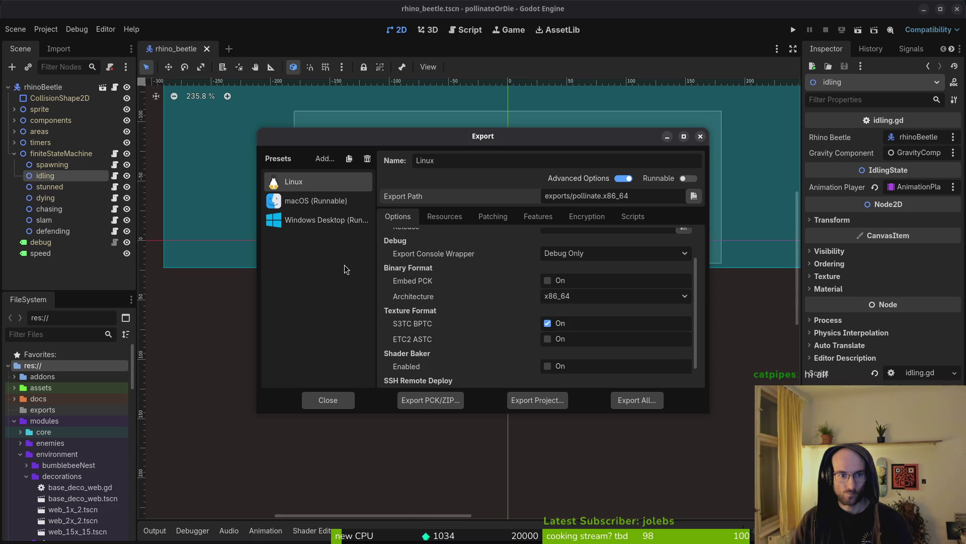
click(527, 403)
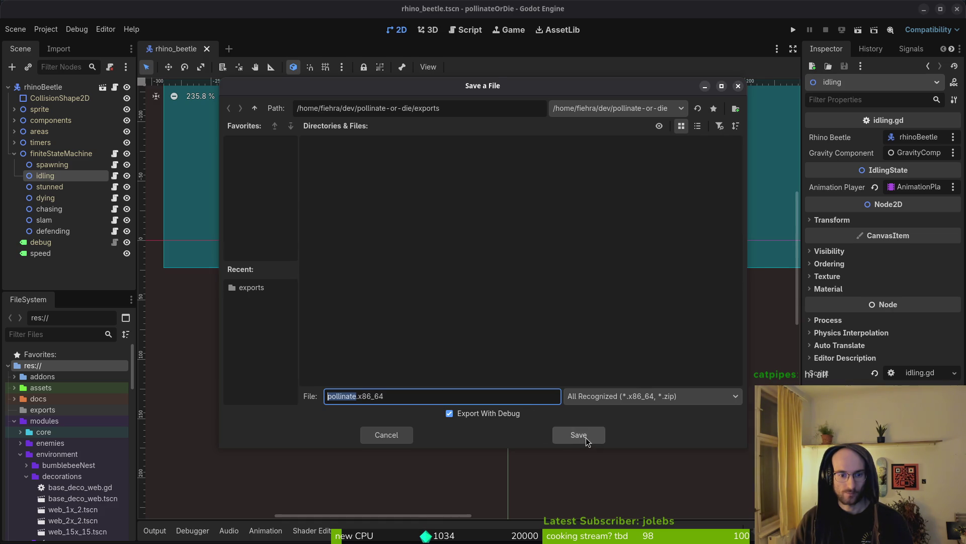
click(578, 435)
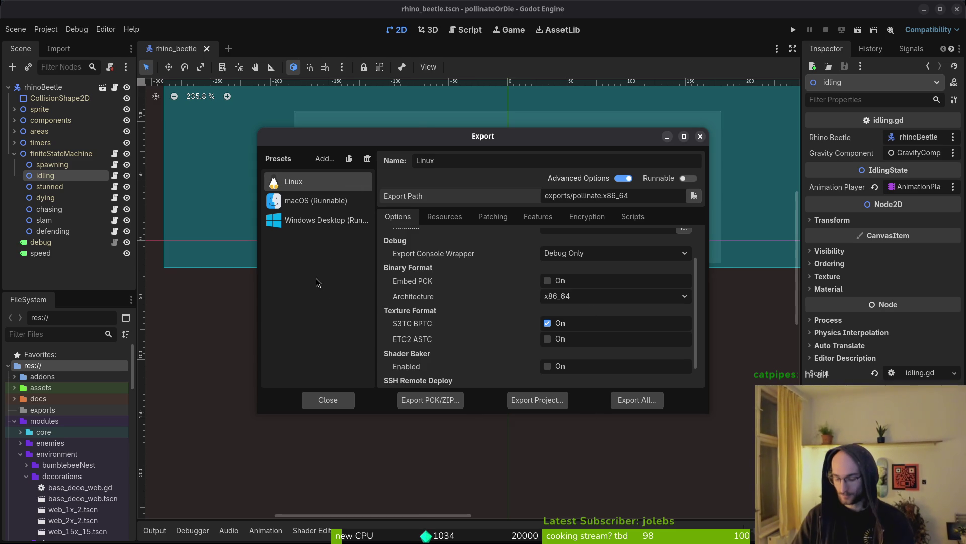
key(super+e)
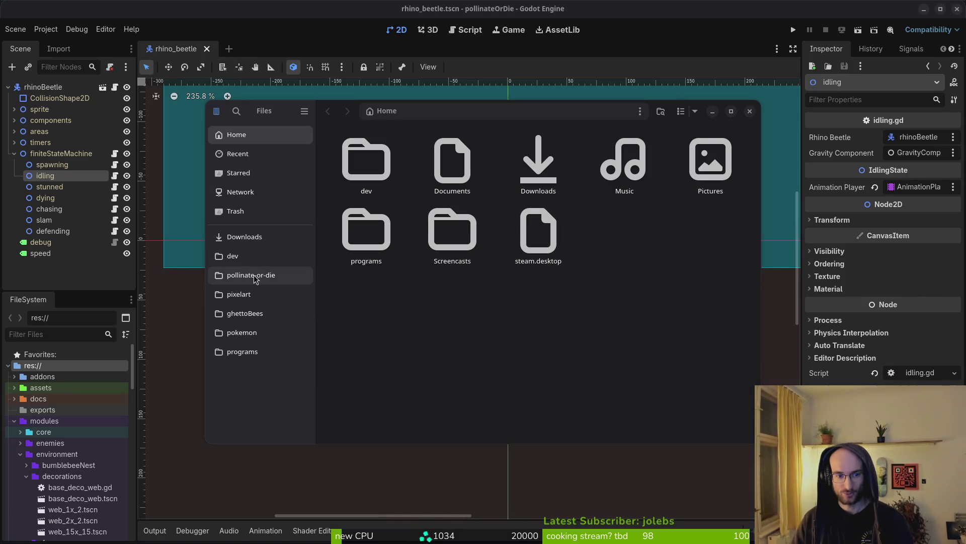
Trash the old build files in Downloads/pollinateBuilds/linux
click(244, 236)
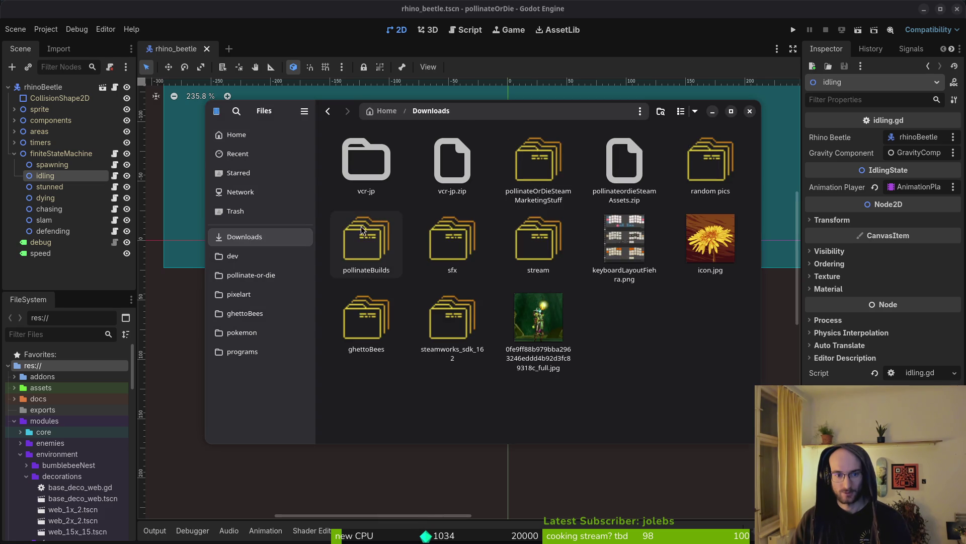
double_click(370, 216)
double_click(367, 172)
key(ctrl+a)
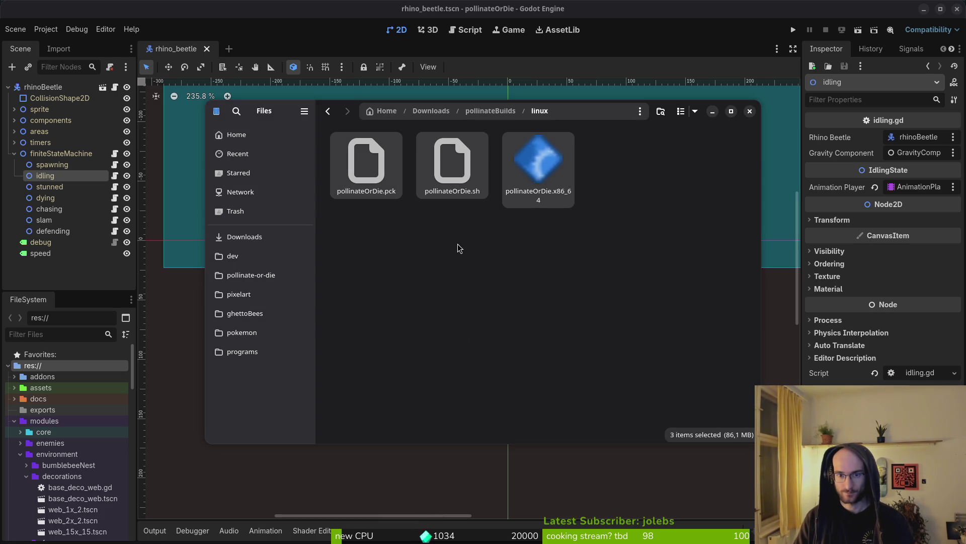
key(Delete)
key(alt+Left)
Empty the mac and windows folders in pollinateBuilds as well
key(Right)
key(Return)
key(ctrl+a)
key(Delete)
key(alt+Left)
click(531, 159)
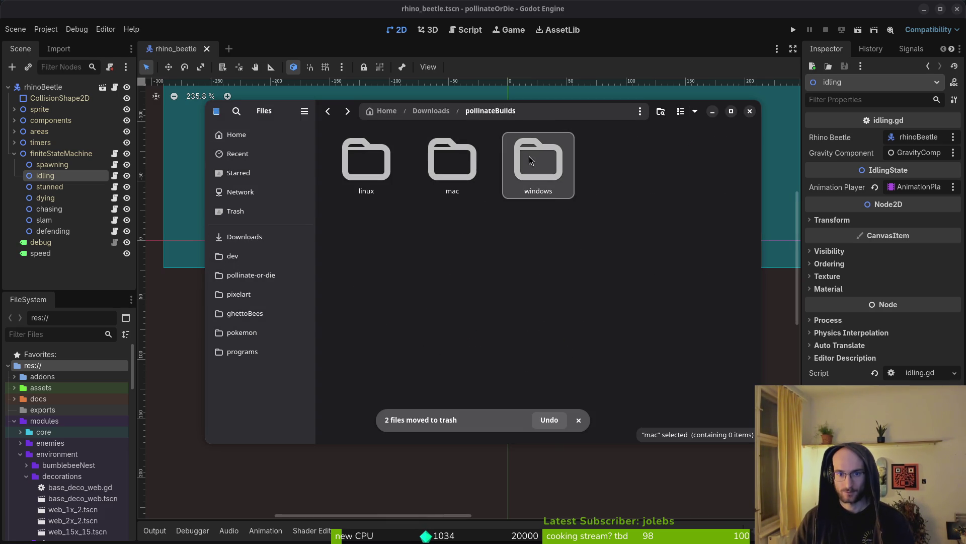
key(Return)
key(ctrl+a)
key(Delete)
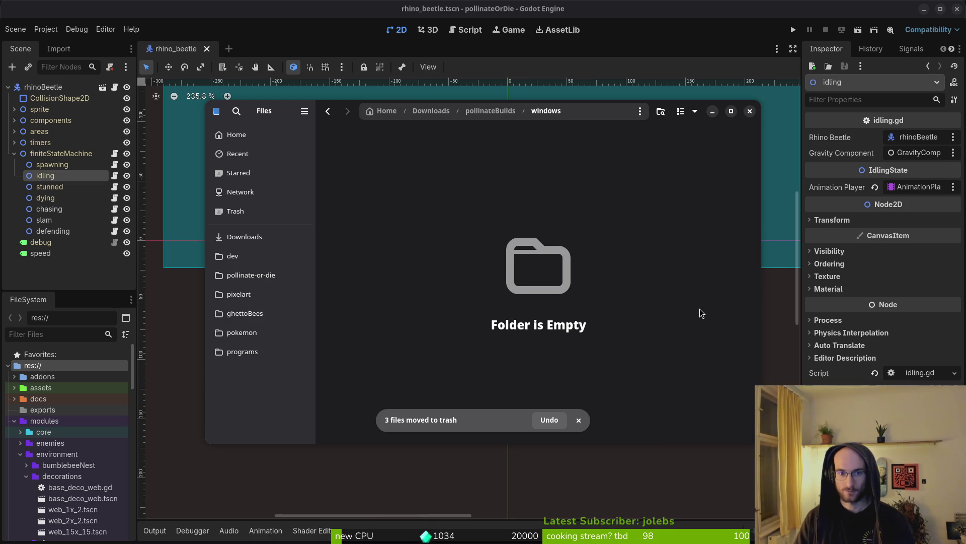
key(alt+Left)
key(alt+Left)
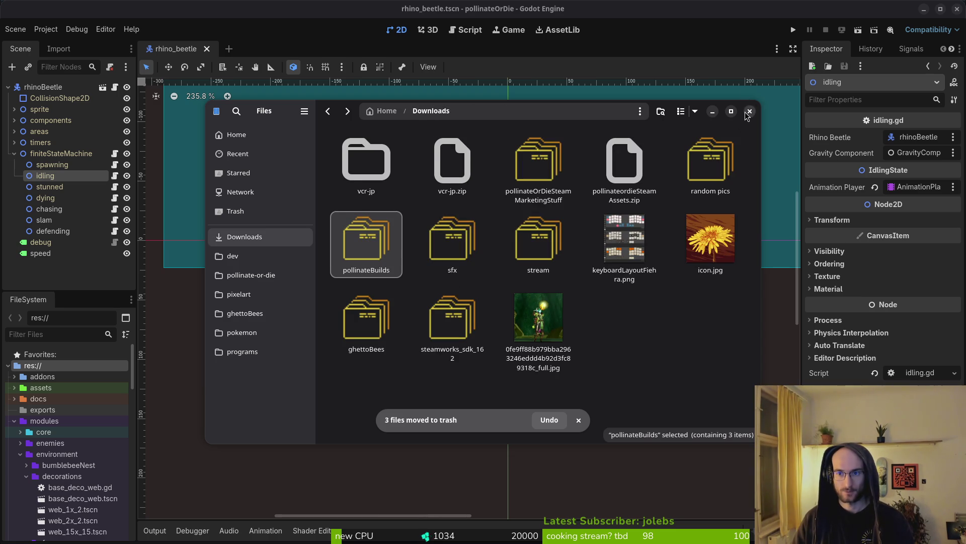
click(749, 111)
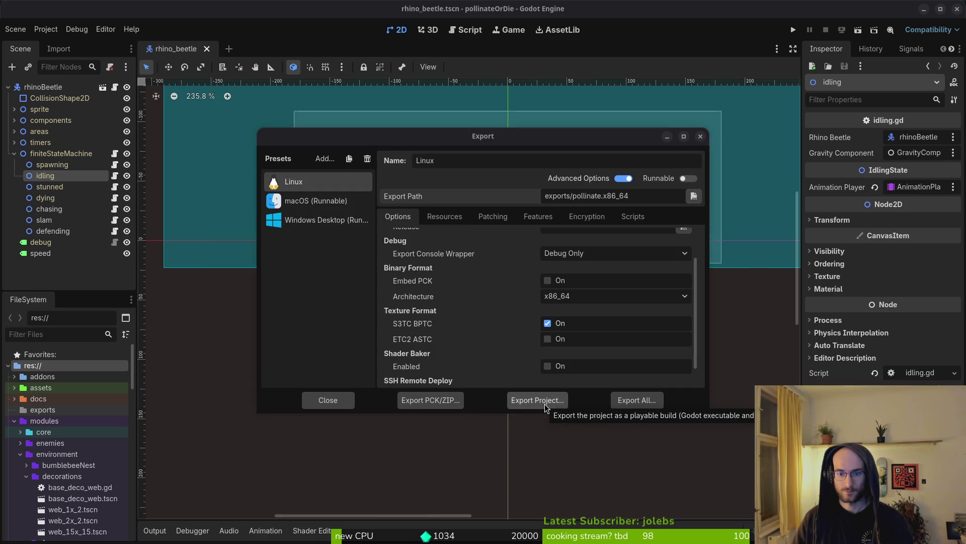
Move the three new files from pollinate-or-die/exports into pollinateBuilds/linux
key(alt+Tab)
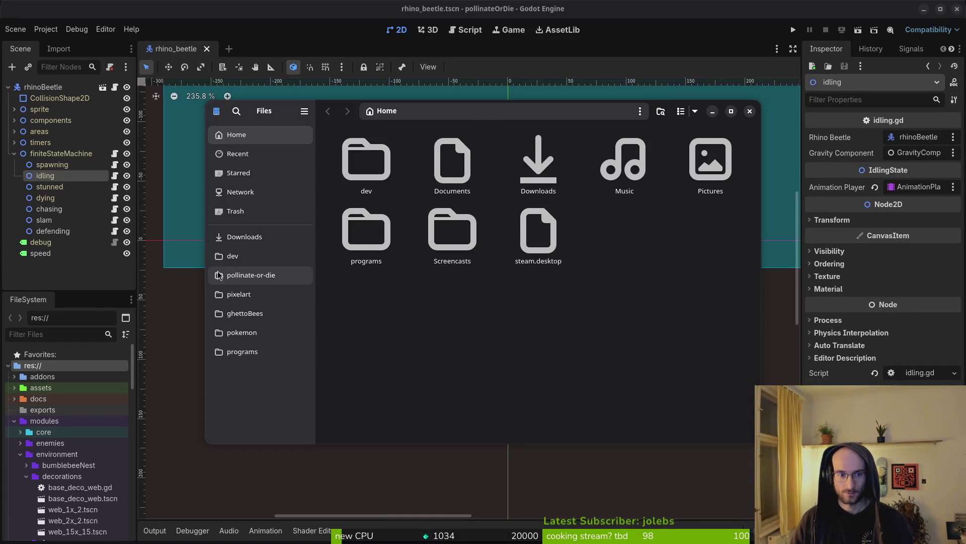
click(250, 275)
double_click(451, 236)
key(ctrl+a)
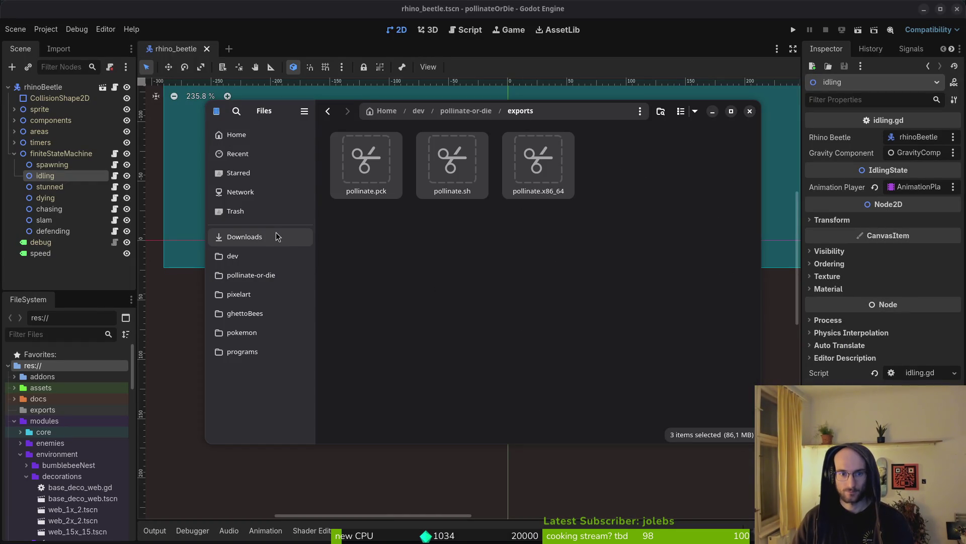
click(276, 234)
double_click(379, 245)
double_click(387, 189)
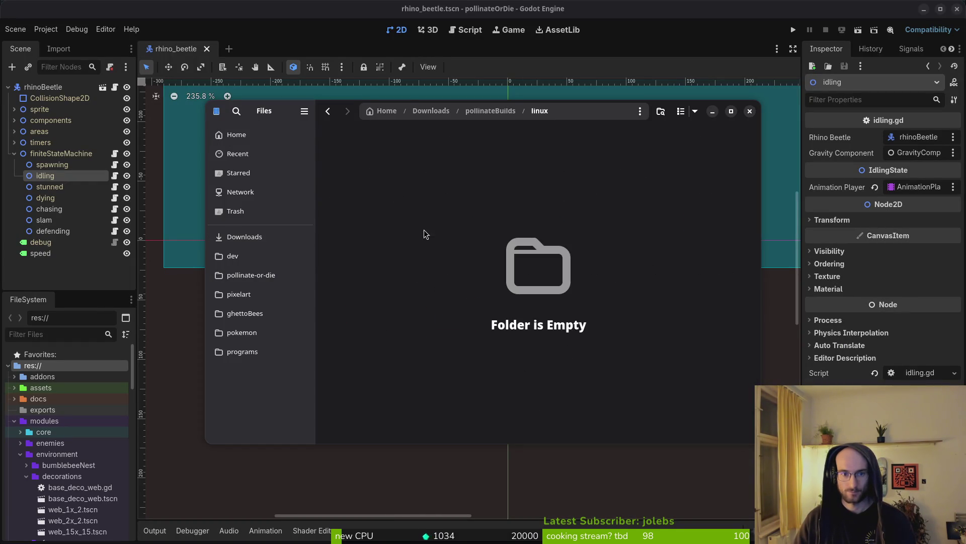
key(ctrl+v)
key(alt+Tab)
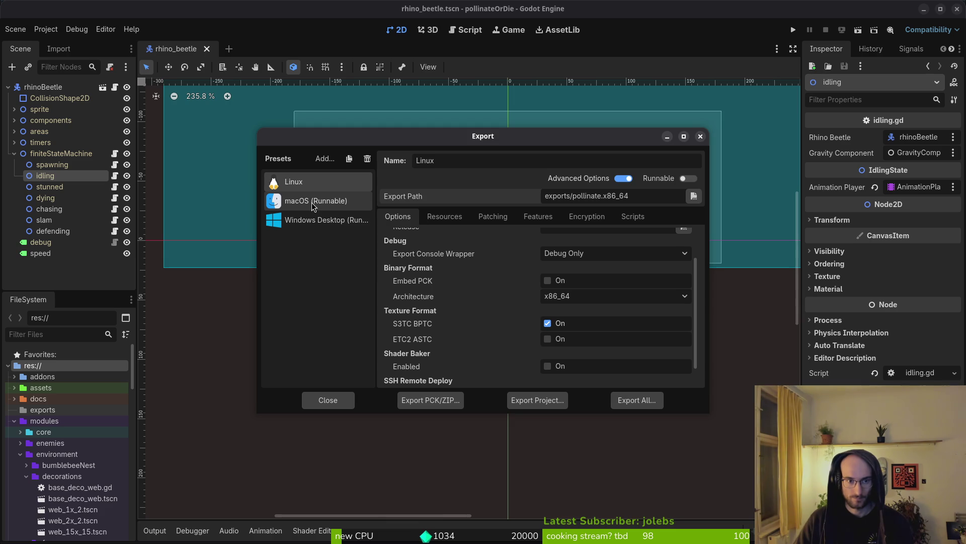
Shorten the macOS and Windows export file names to pollinate.zip and pollinate.exe
click(312, 202)
click(535, 399)
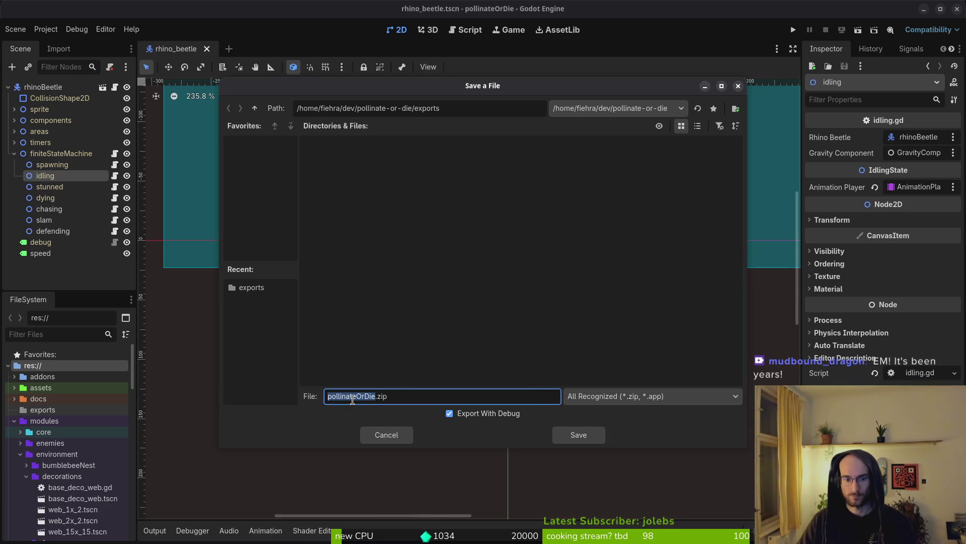
key(Escape)
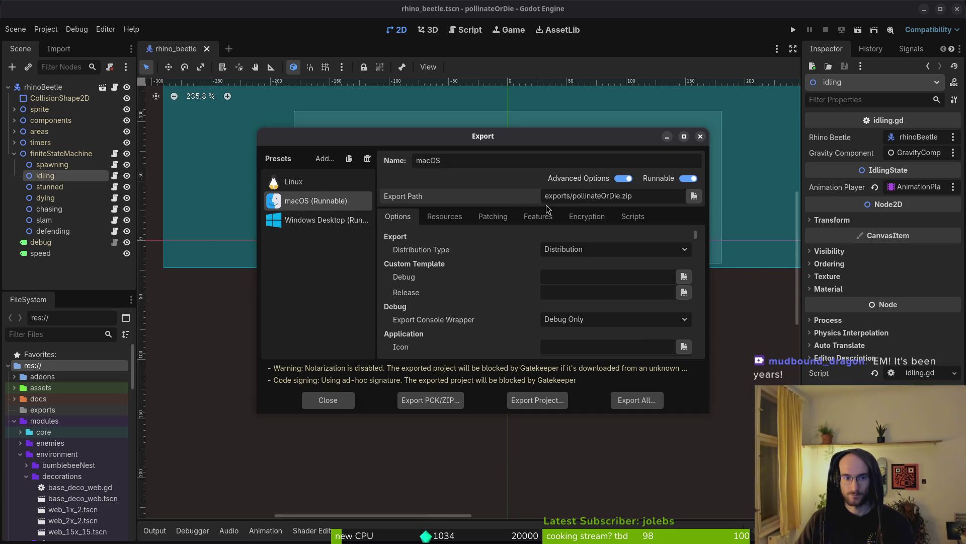
key(BackSpace)
key(BackSpace)
key(BackSpace)
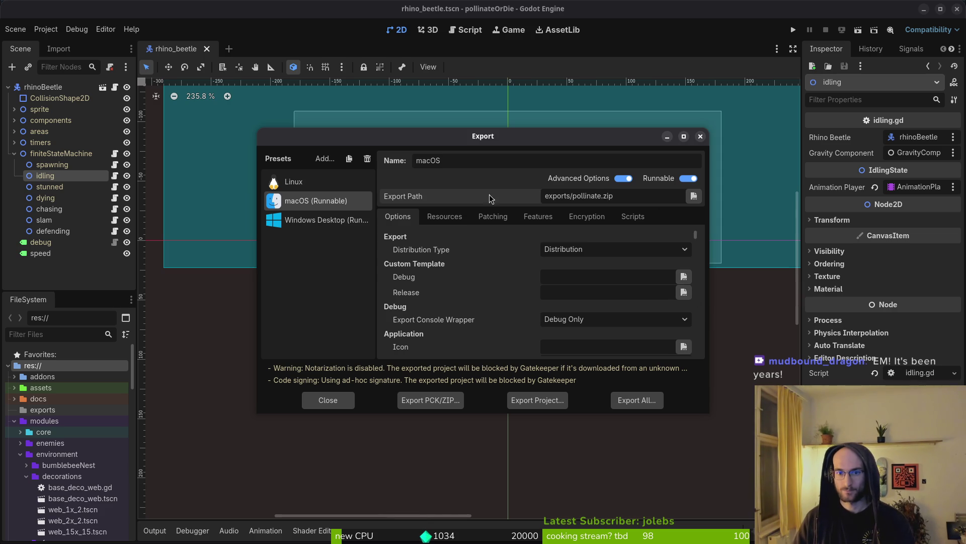
click(327, 222)
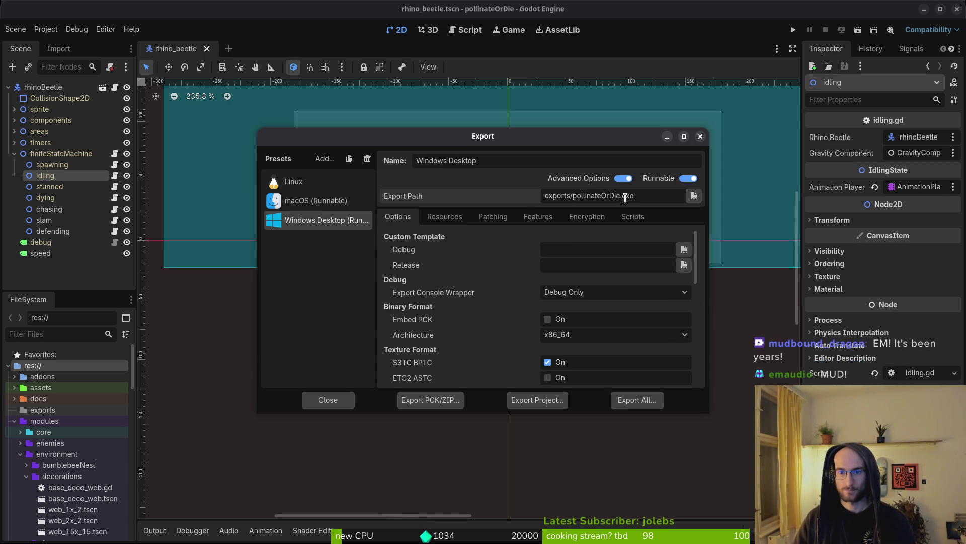
key(BackSpace)
key(BackSpace)
key(BackSpace)
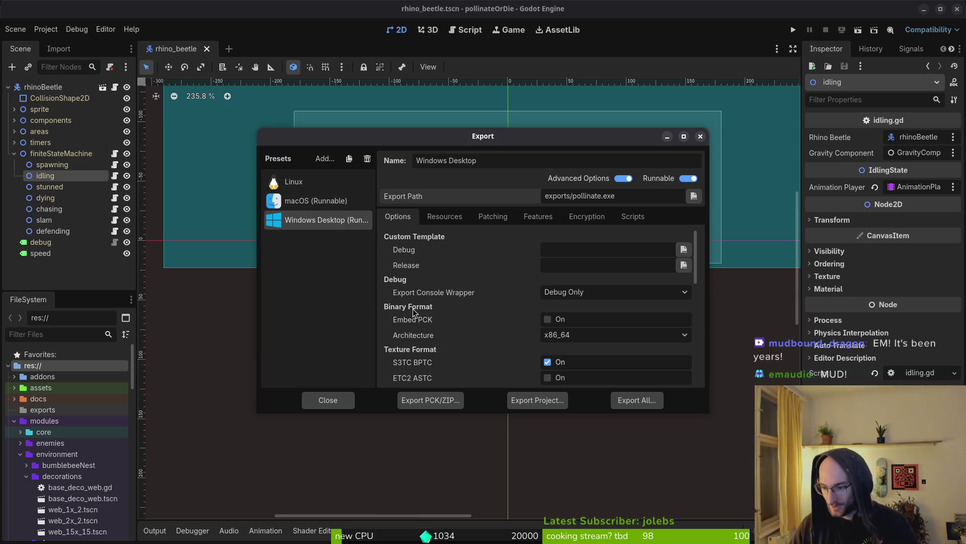
Export the macOS build to exports/pollinate.zip
click(314, 201)
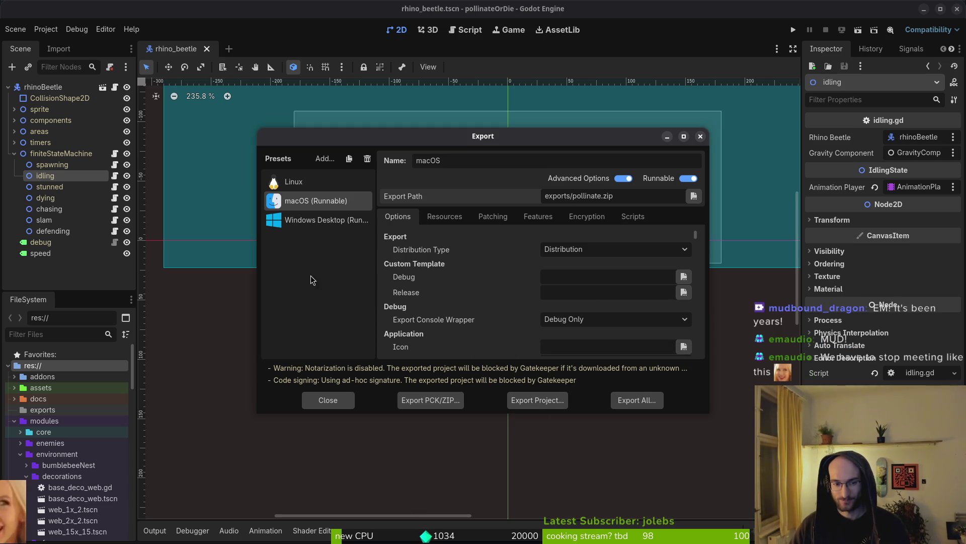
click(537, 400)
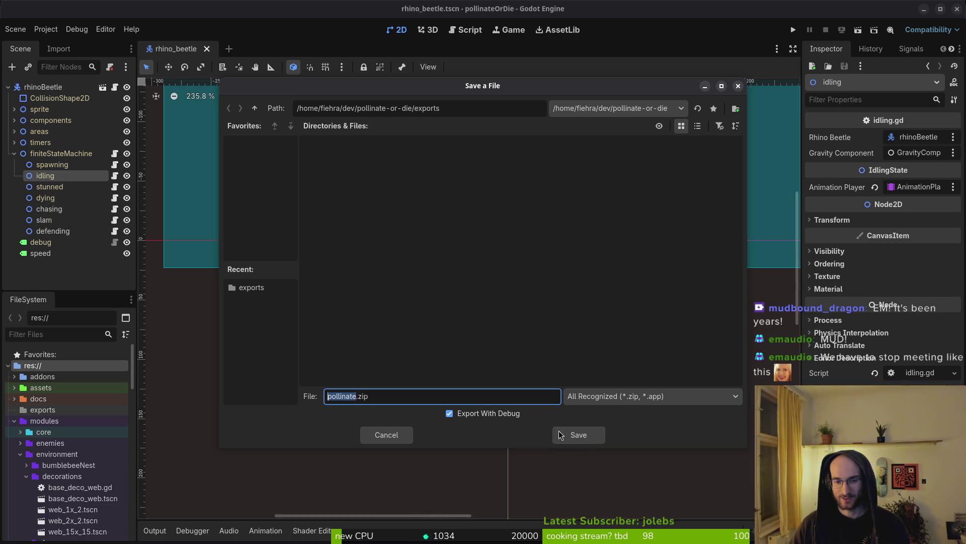
click(583, 436)
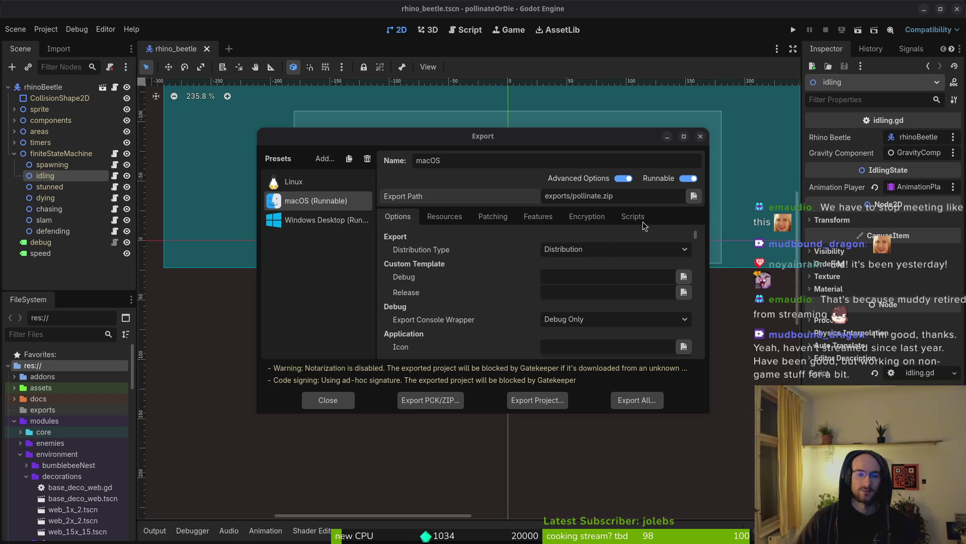
click(297, 223)
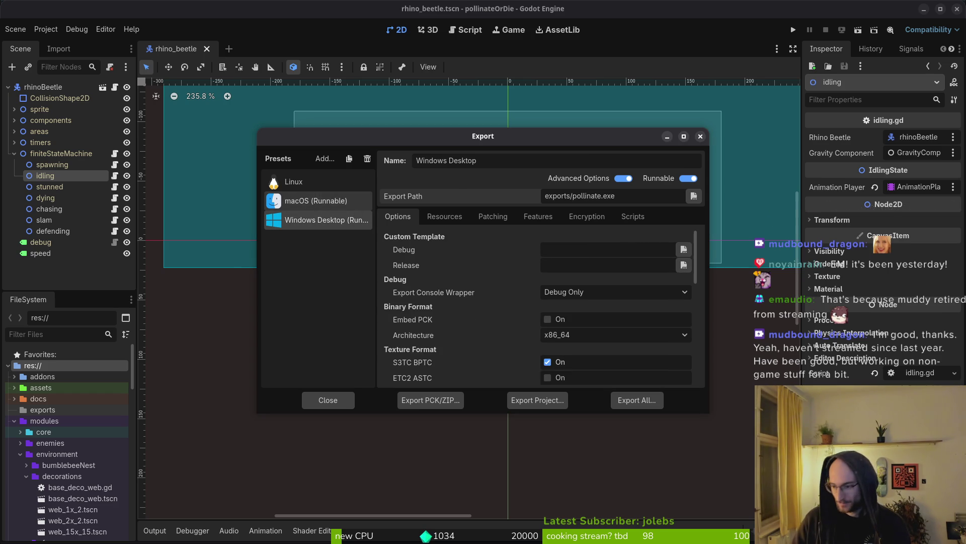
click(309, 201)
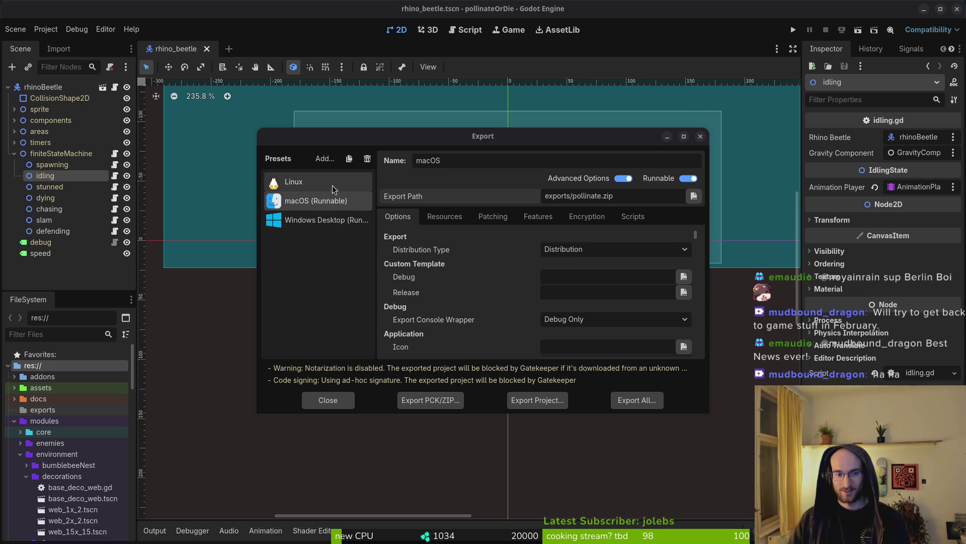
click(699, 136)
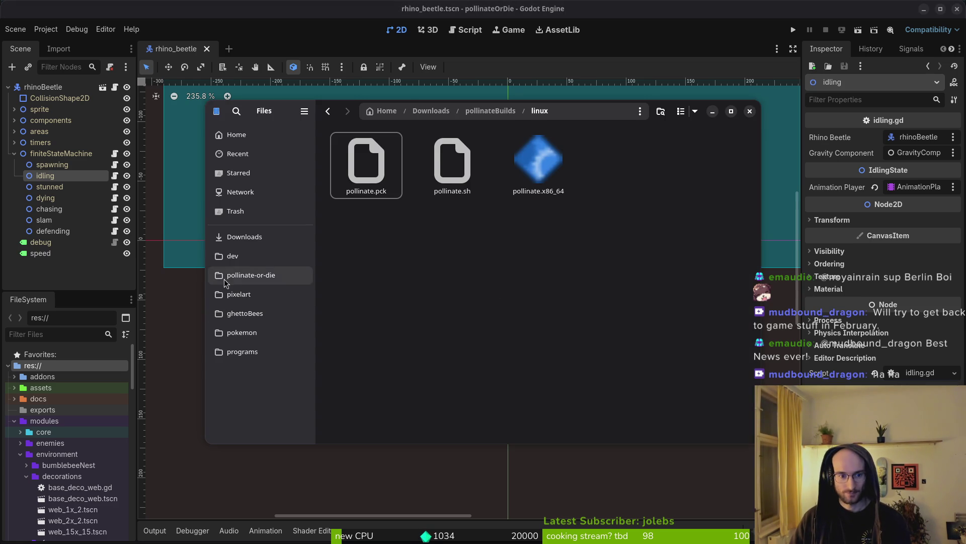
Extract pollinate.zip in the exports folder and inspect the unpacked macOS build
click(251, 275)
double_click(450, 255)
double_click(367, 168)
double_click(358, 164)
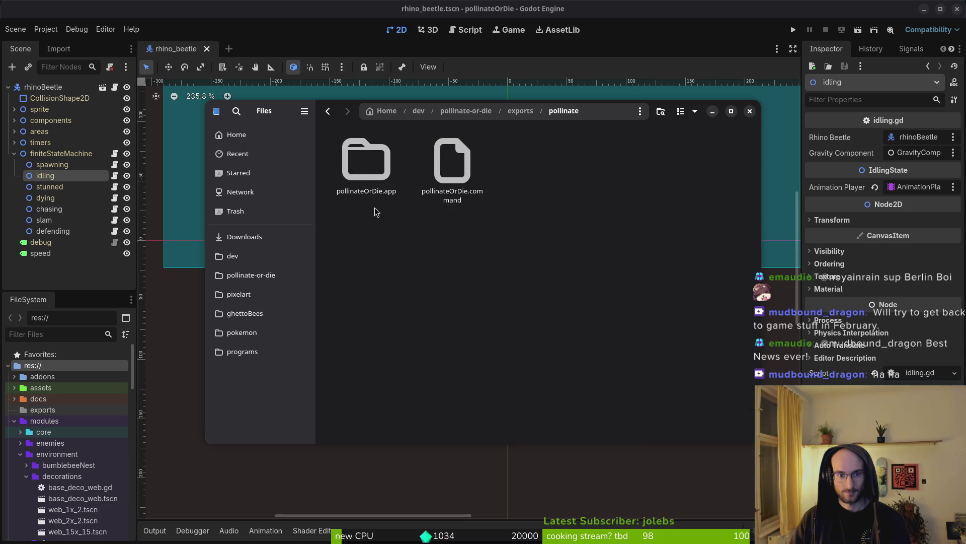
key(ctrl+a)
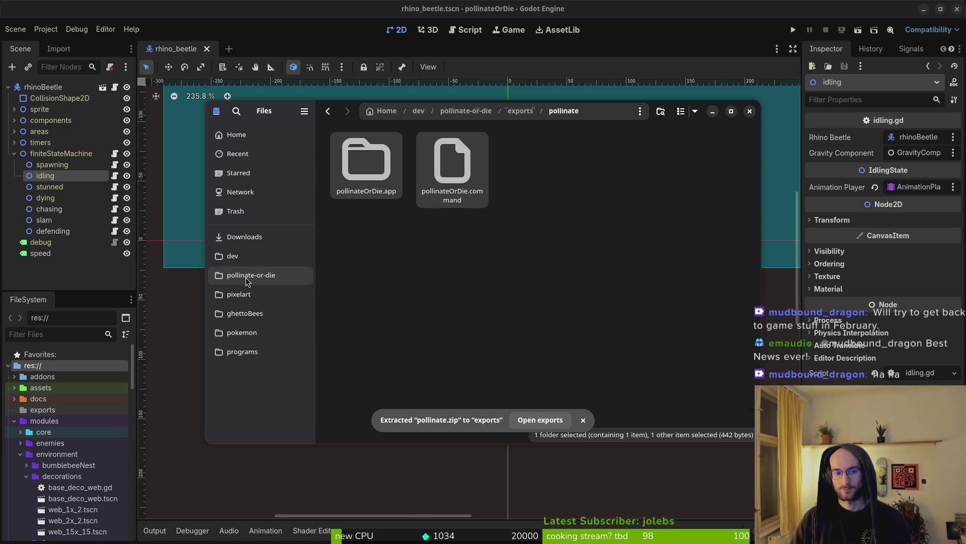
Move everything in the exports folder to the trash and close Files
key(alt+Left)
key(alt+Left)
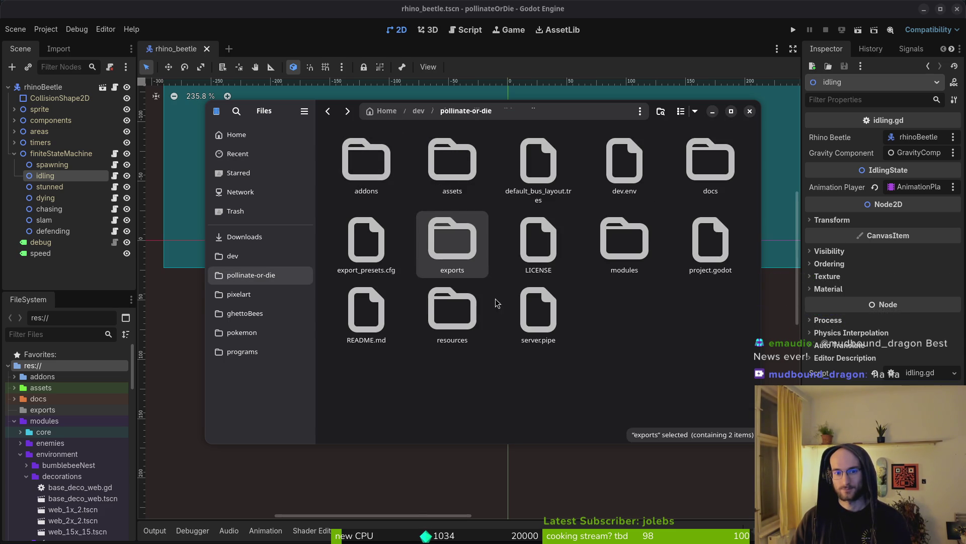
key(Return)
key(ctrl+a)
key(Delete)
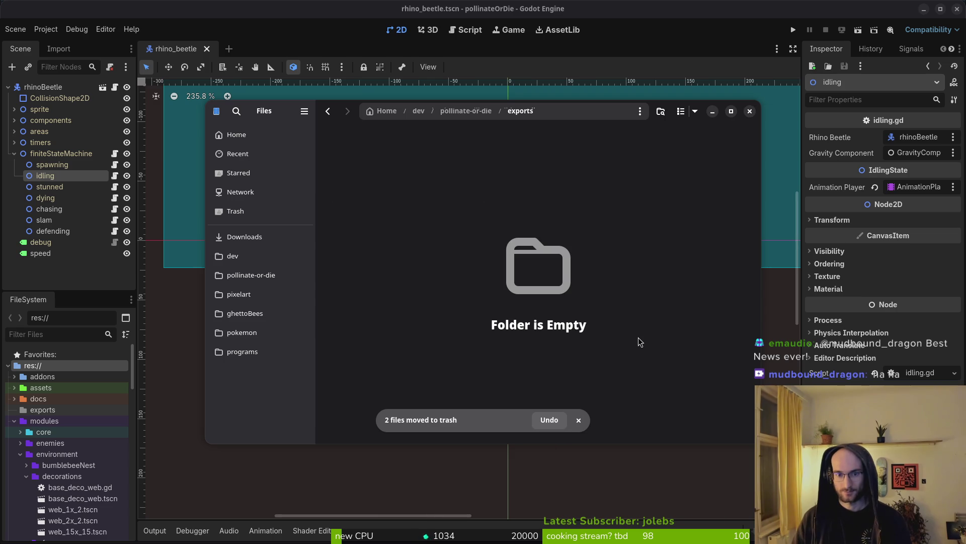
key(ctrl+w)
click(46, 28)
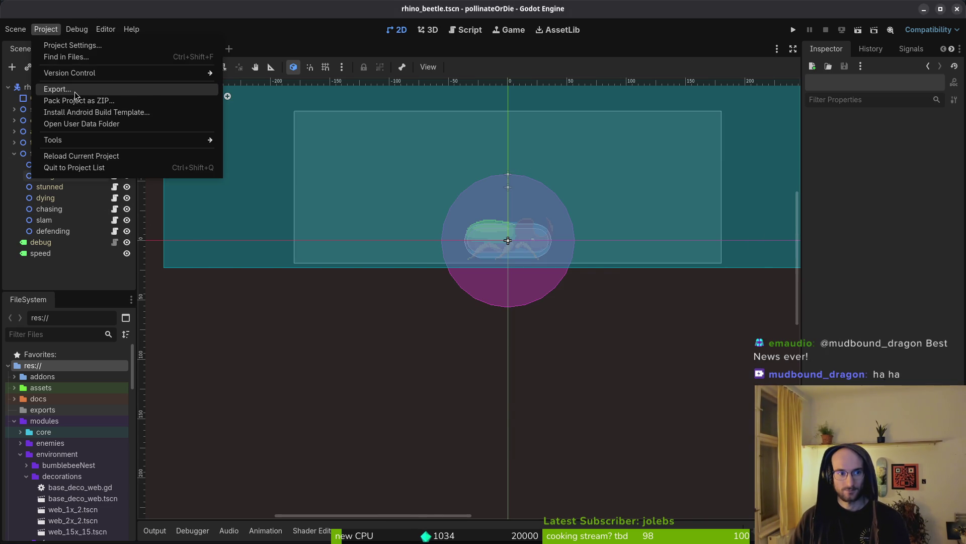
Review the macOS preset's export options and its script export mode
click(77, 93)
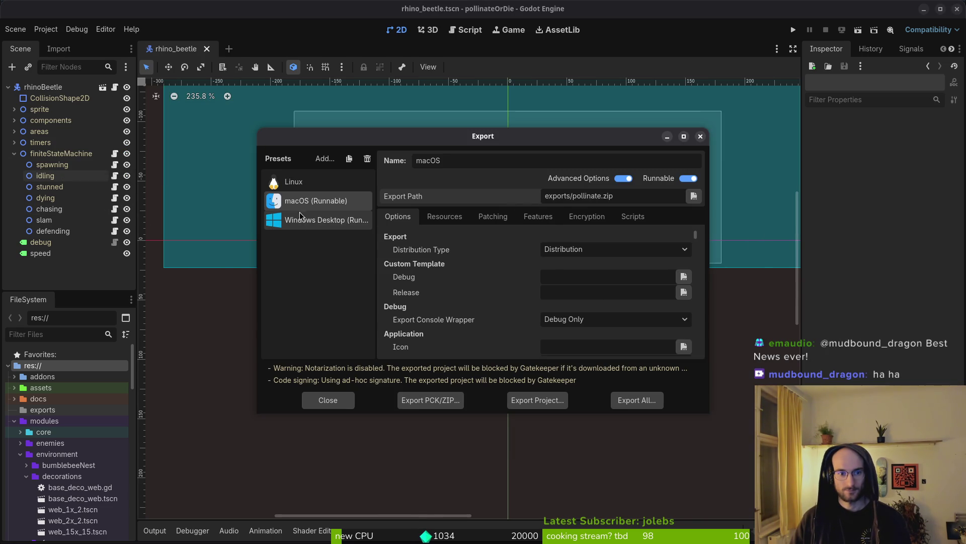
scroll(604, 297, down, 5)
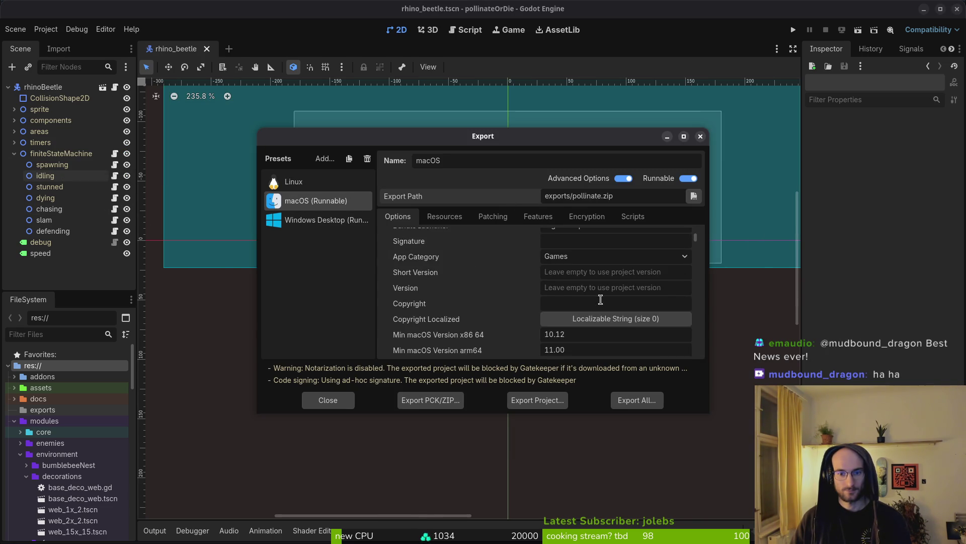
scroll(601, 301, down, 3)
scroll(593, 328, down, 5)
scroll(599, 326, down, 10)
scroll(610, 324, down, 2)
mouse_move(705, 246)
mouse_down()
mouse_move(707, 354)
mouse_move(709, 278)
mouse_move(732, 150)
mouse_up()
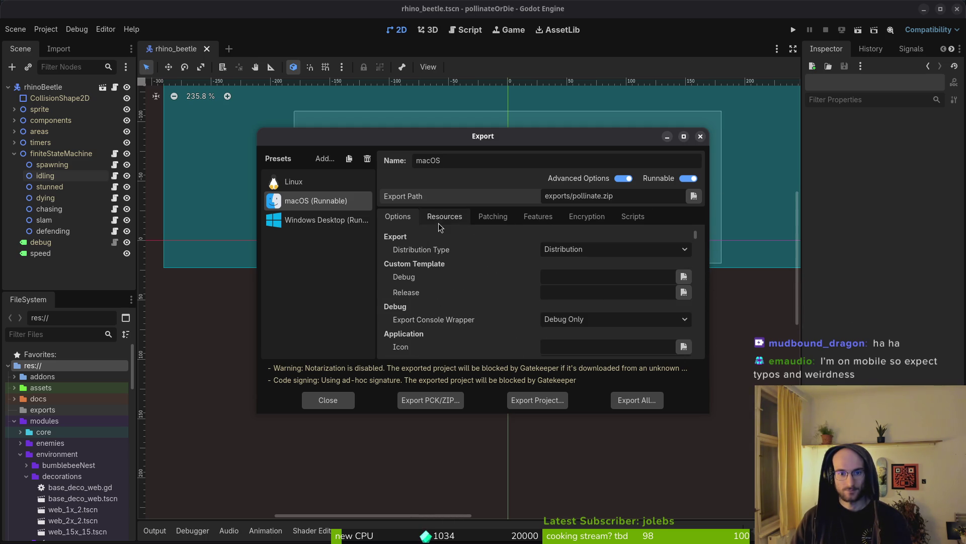
click(629, 221)
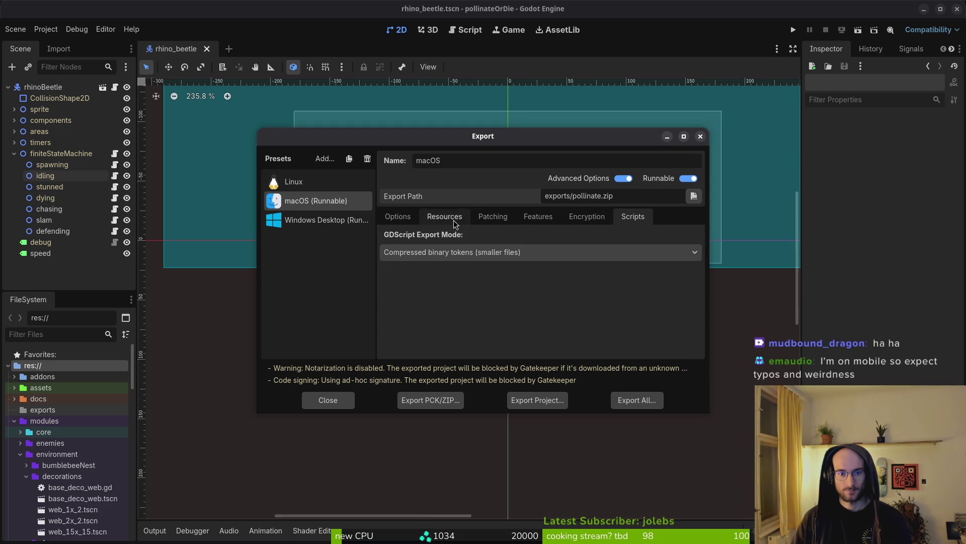
click(395, 217)
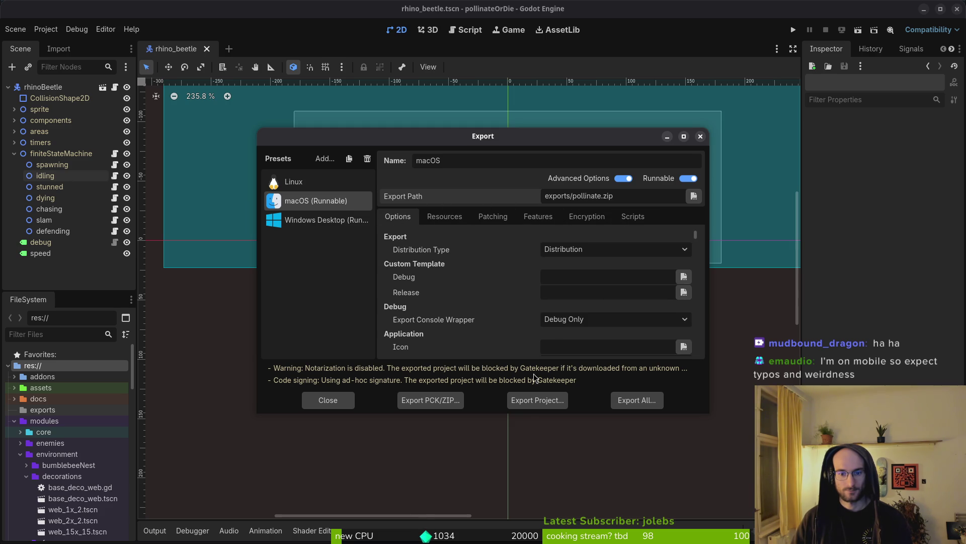
Export the macOS build again as exports/pollinate.zip and watch it reach 100%
click(529, 401)
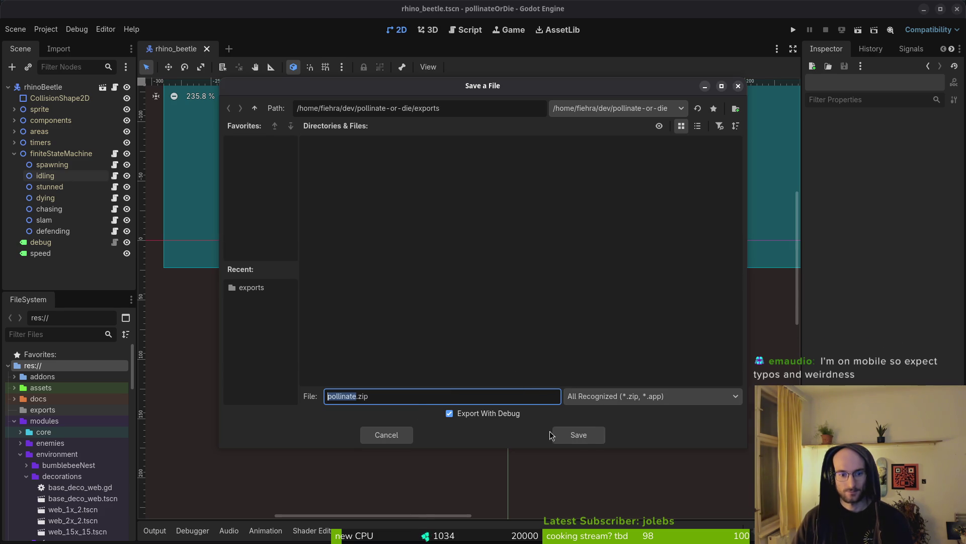
click(566, 435)
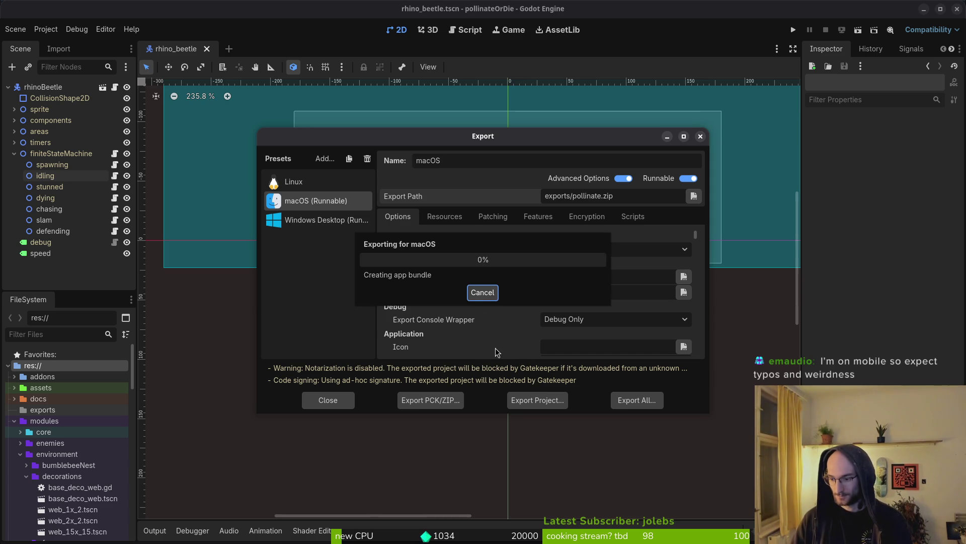
key(super)
key(super)
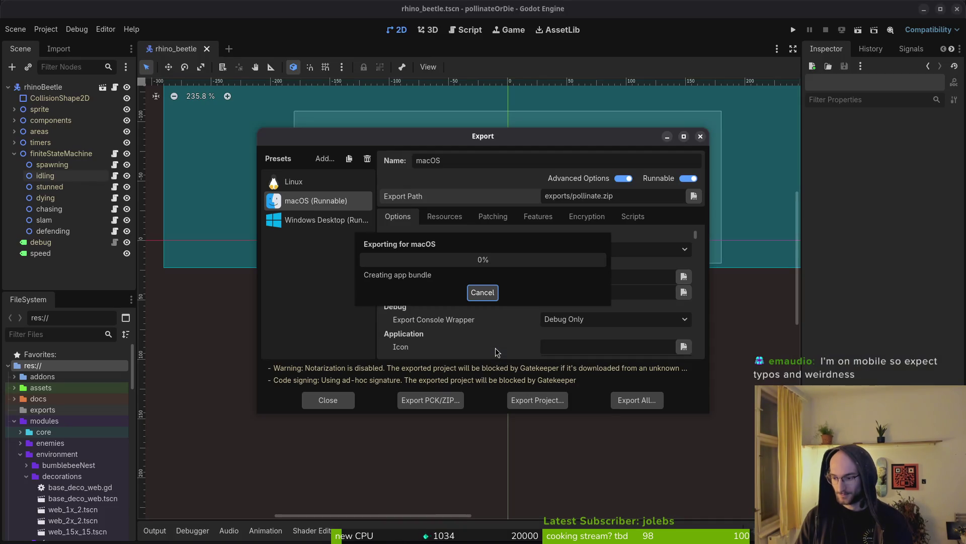
key(super)
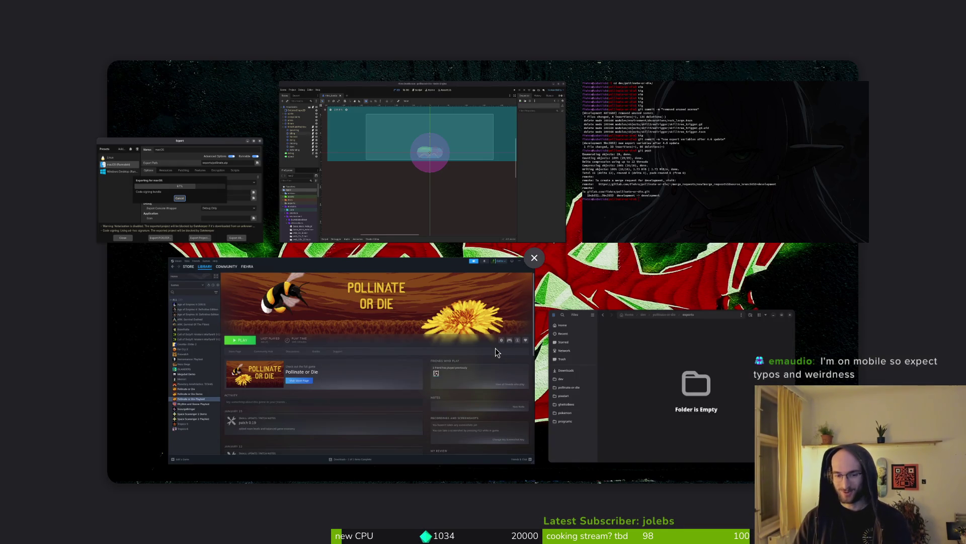
key(super)
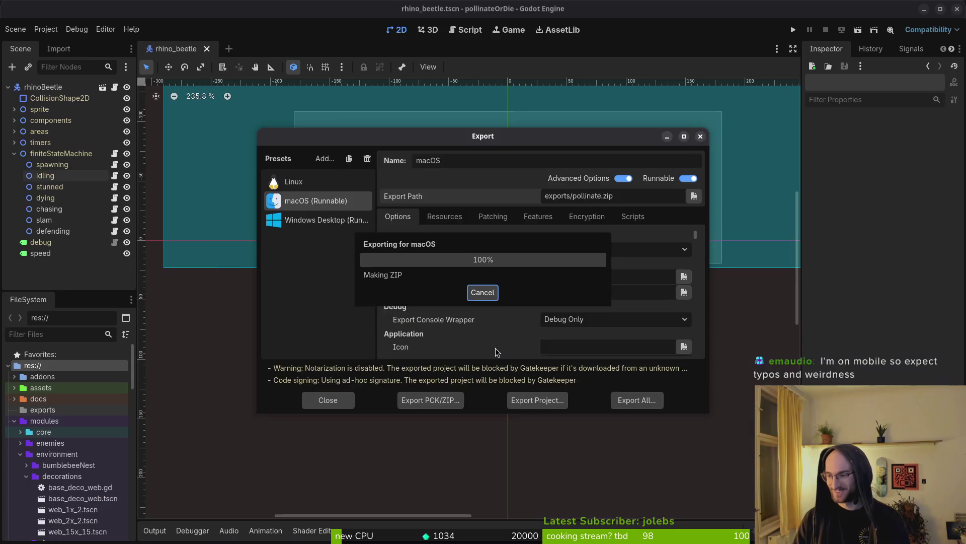
click(275, 300)
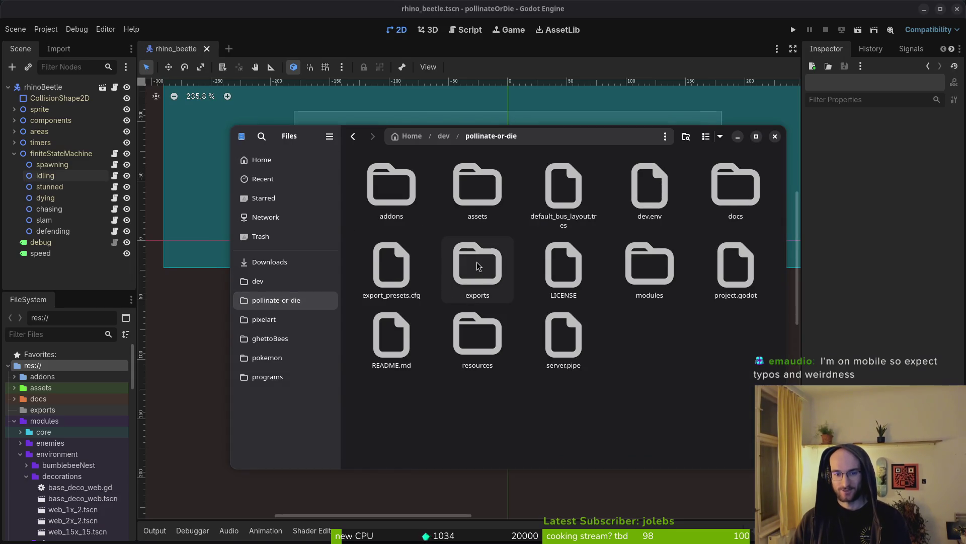
Extract the new pollinate.zip inside the exports folder
double_click(477, 266)
key(alt+Left)
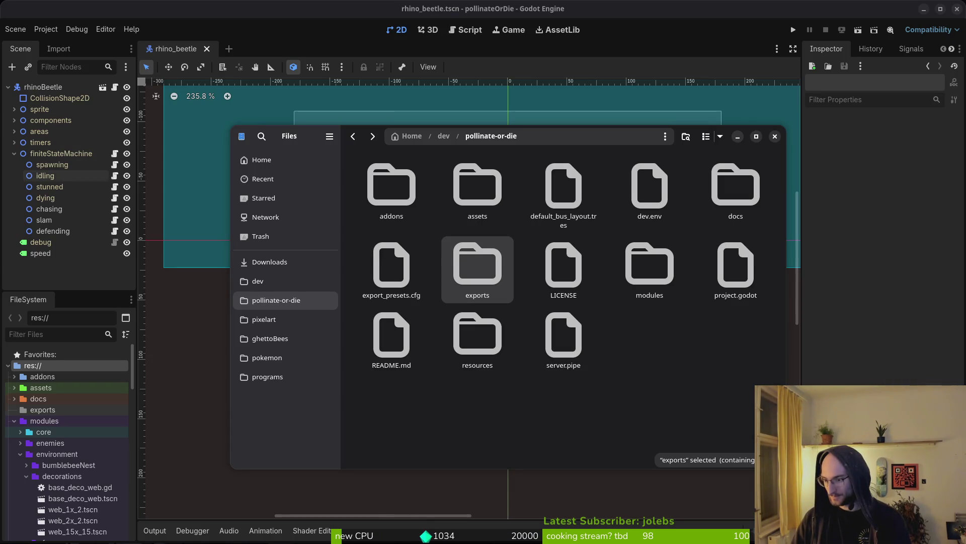
double_click(493, 281)
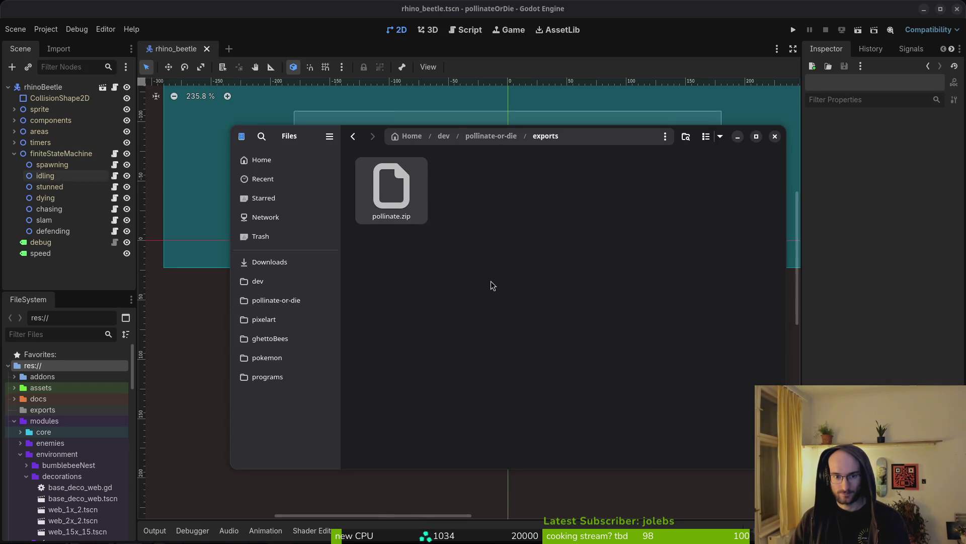
double_click(407, 200)
double_click(391, 184)
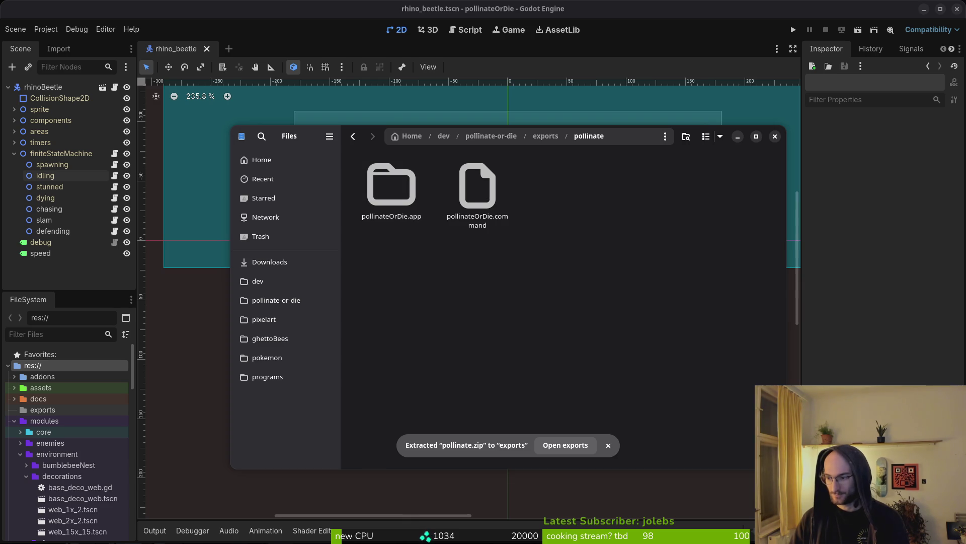
key(alt+Tab)
click(668, 137)
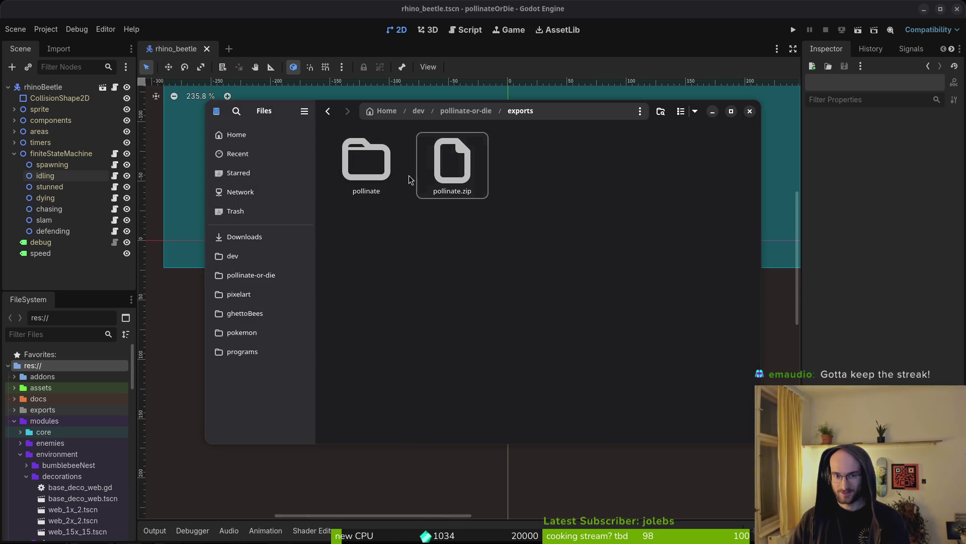
Move pollinateOrDie.app and its .command file into Downloads/pollinateBuilds/mac
double_click(388, 166)
key(ctrl+a)
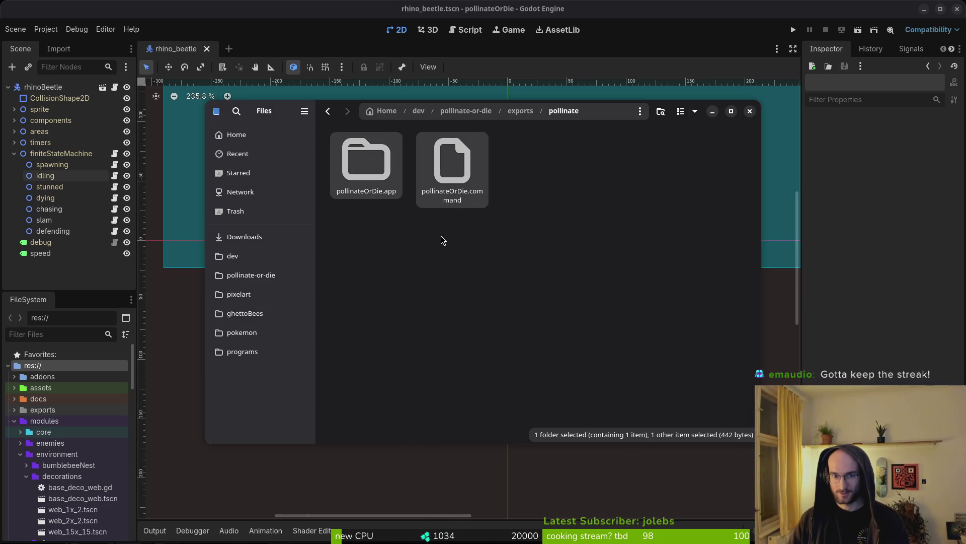
key(ctrl+x)
click(244, 237)
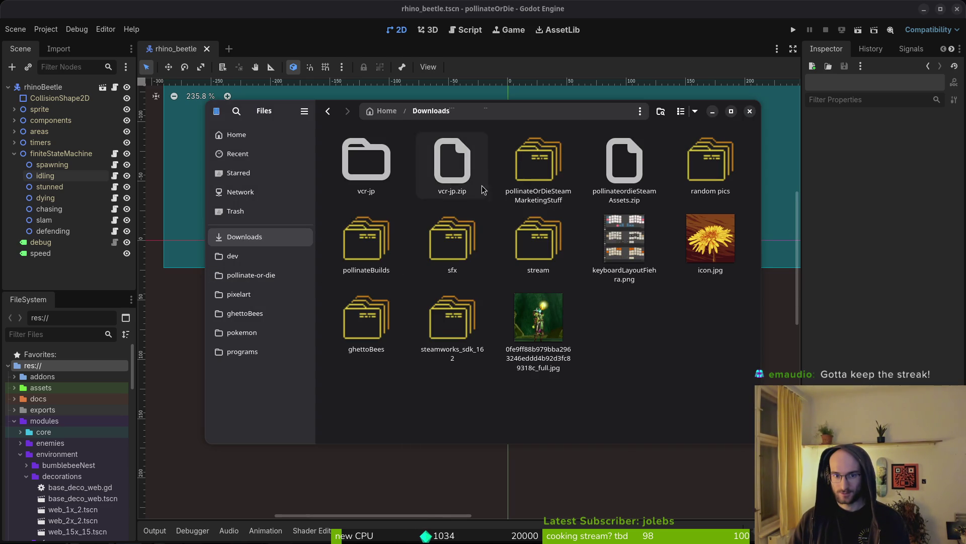
double_click(366, 239)
double_click(452, 161)
key(ctrl+v)
click(366, 166)
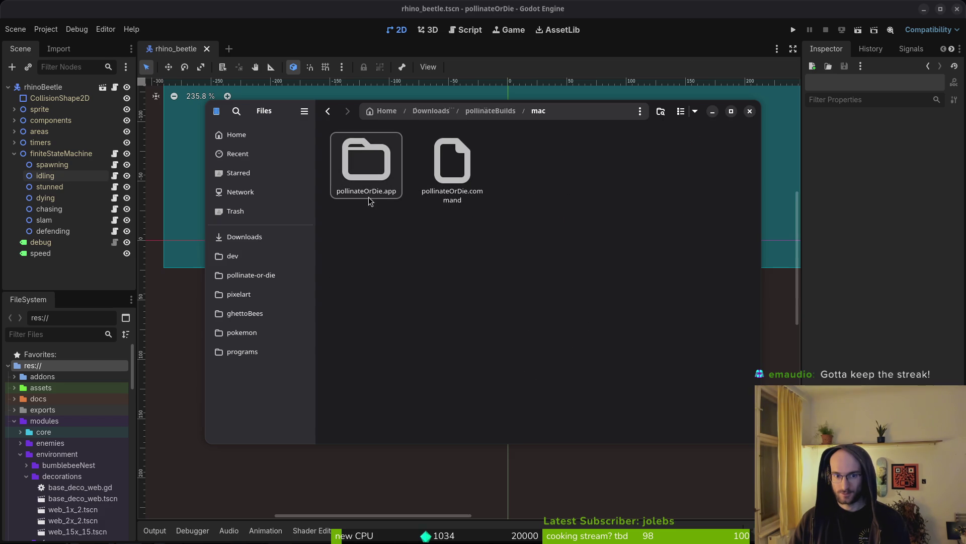
key(alt+Left)
key(alt+Left)
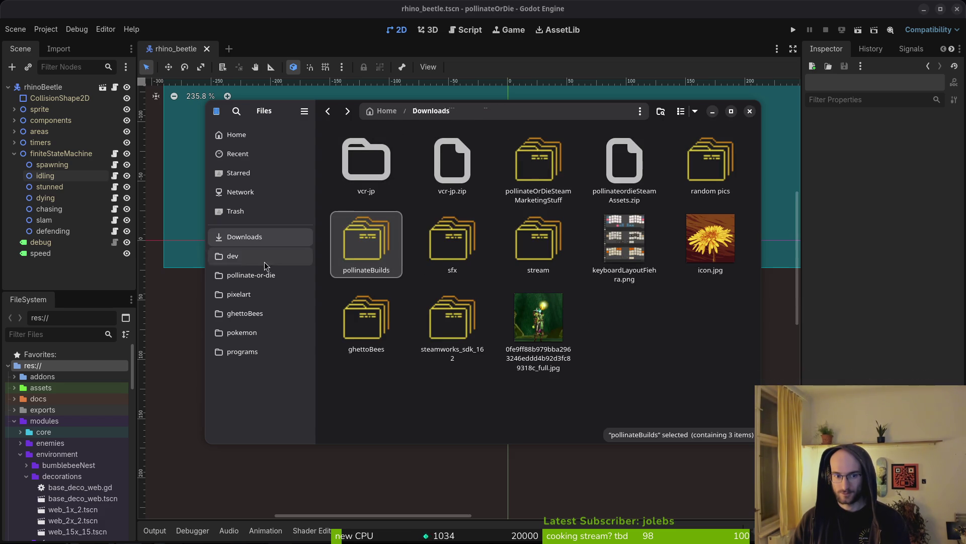
Trash pollinate and pollinate.zip from the project's exports folder
click(254, 276)
click(452, 242)
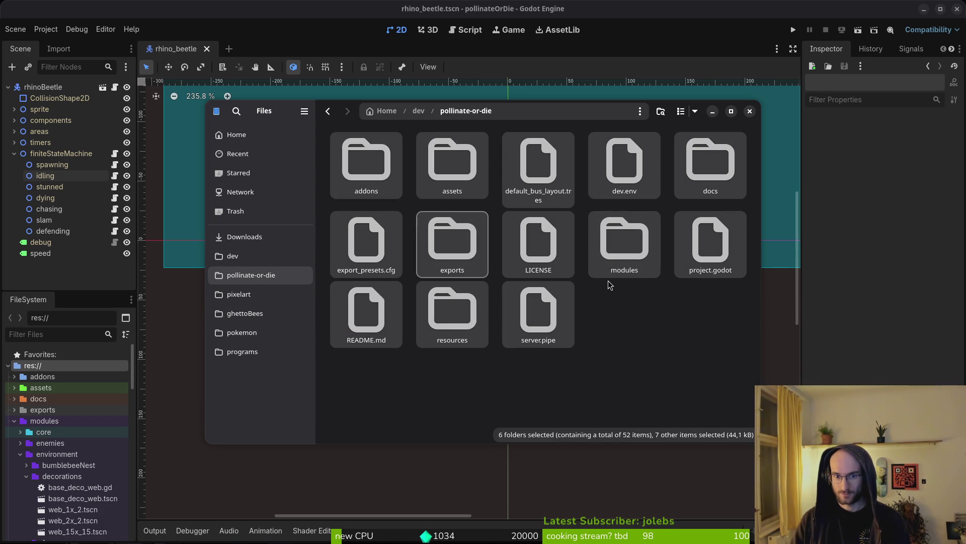
double_click(452, 239)
key(ctrl+a)
key(Delete)
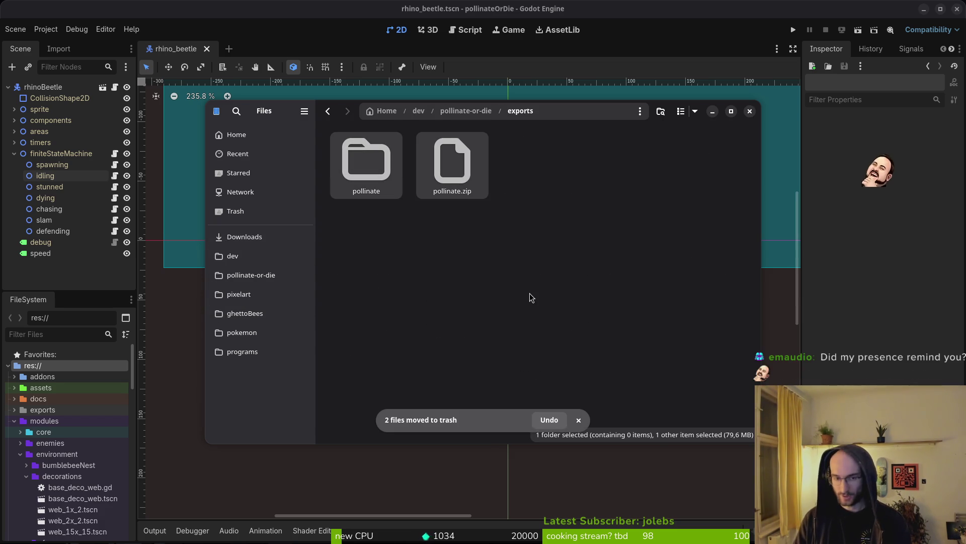
Reopen Godot's Project > Export settings on the Windows Desktop preset
click(83, 271)
click(46, 30)
click(83, 89)
click(322, 220)
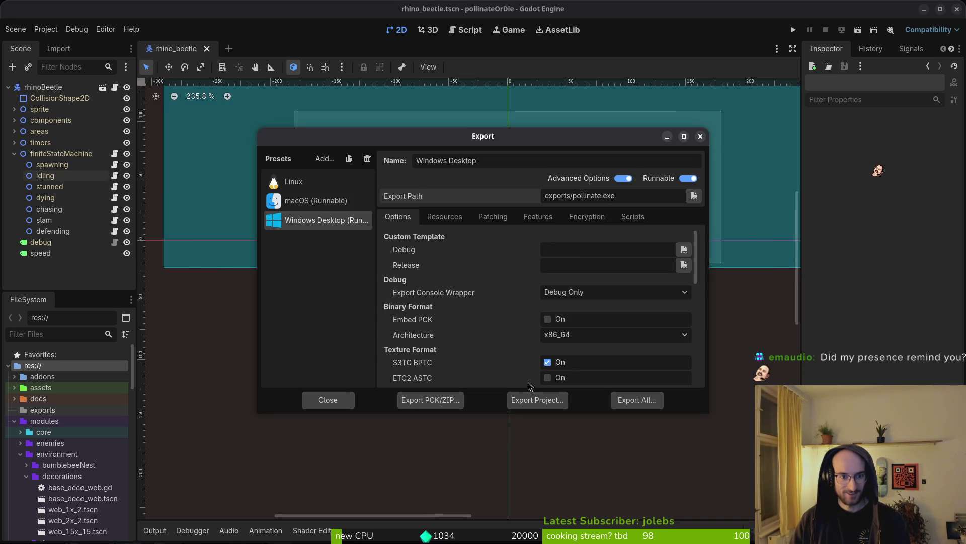
Export the Windows Desktop build as pollinate.exe, then close the Export dialog
click(542, 400)
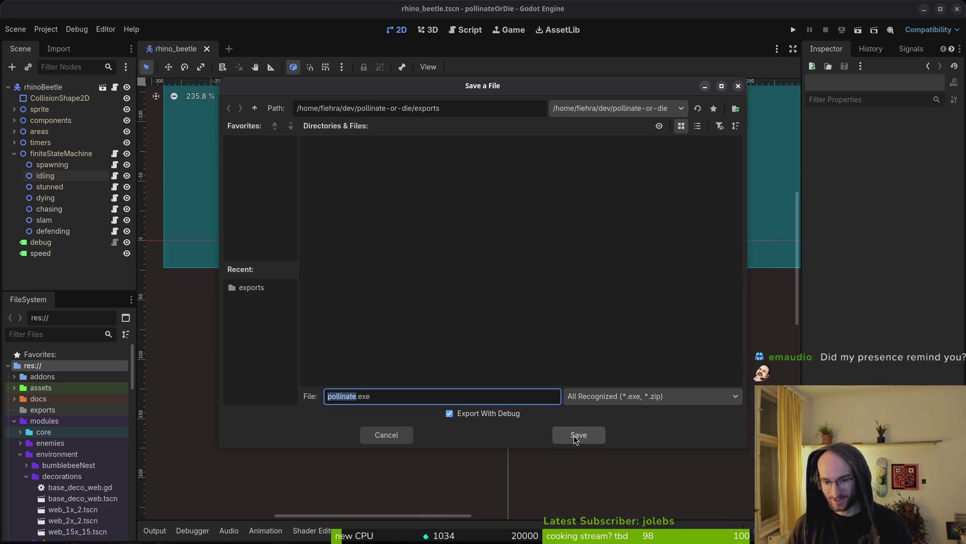
click(576, 436)
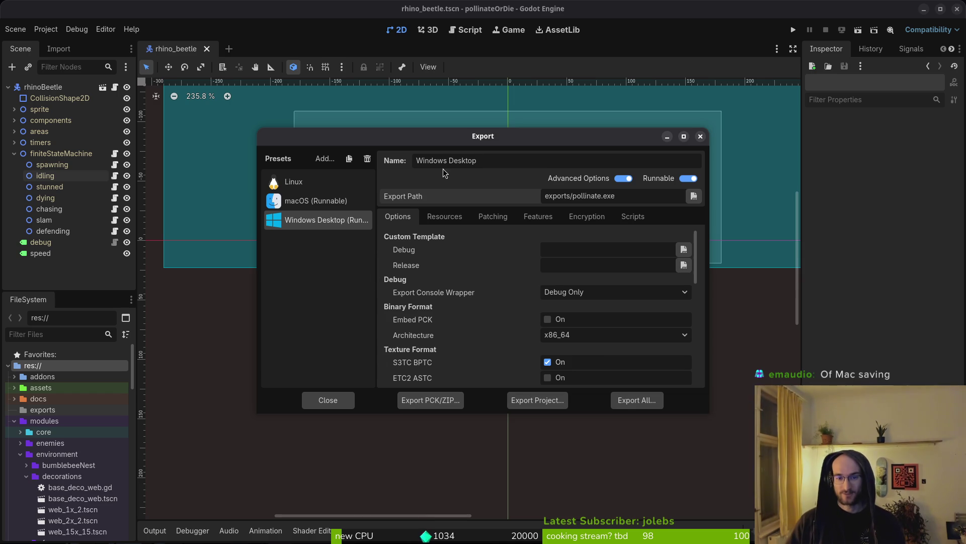
mouse_move(401, 144)
mouse_down()
mouse_move(415, 159)
mouse_move(431, 155)
mouse_up()
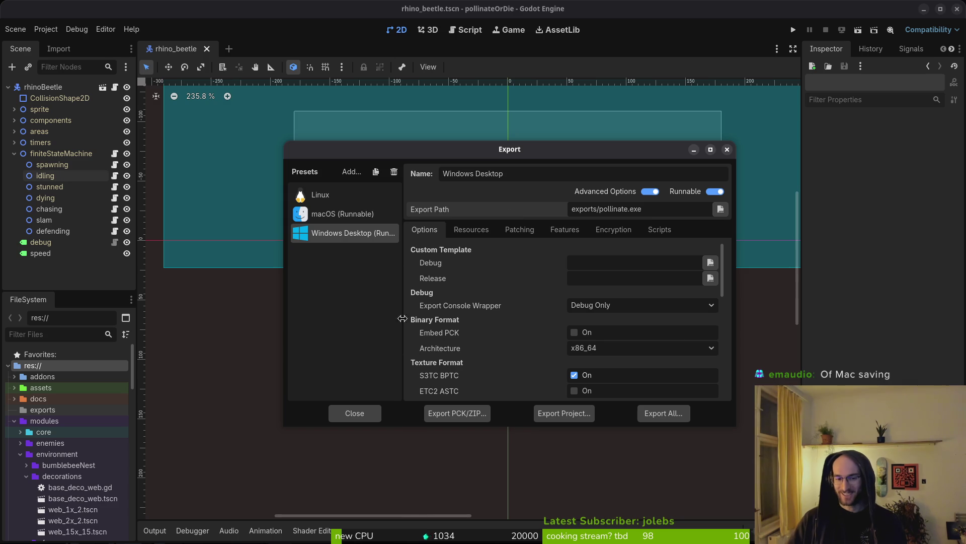
click(357, 413)
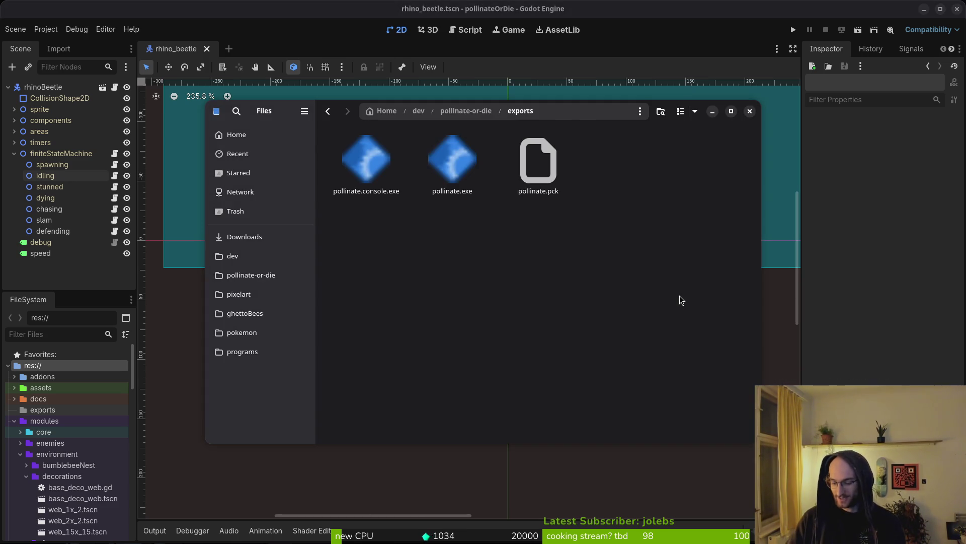
Move pollinate.console.exe, pollinate.exe and pollinate.pck into pollinateBuilds/windows, then close Files
key(super)
click(680, 296)
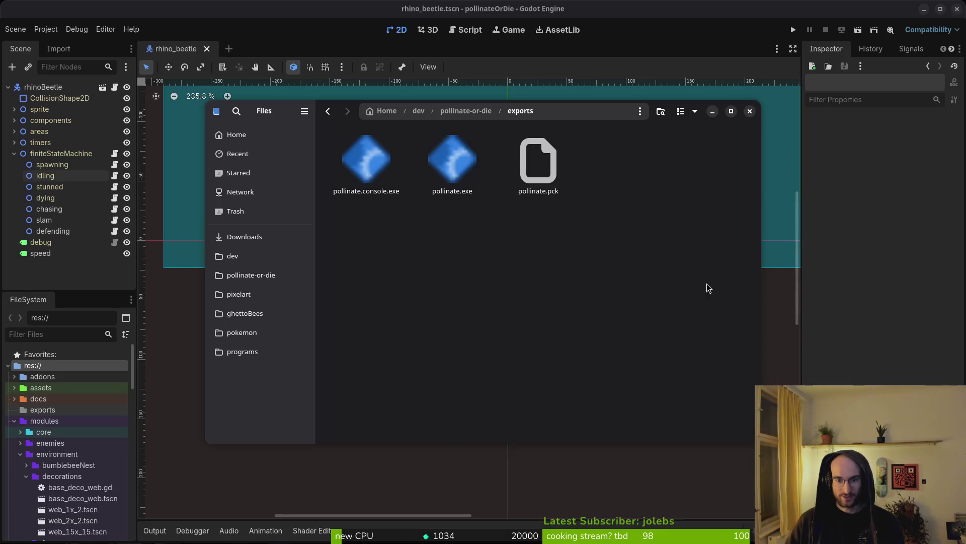
key(ctrl+a)
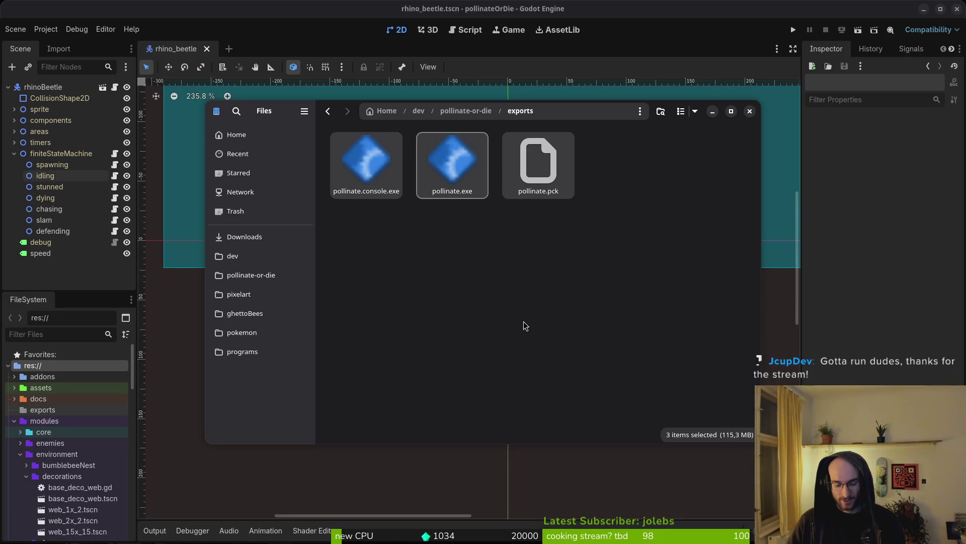
key(ctrl+x)
click(261, 245)
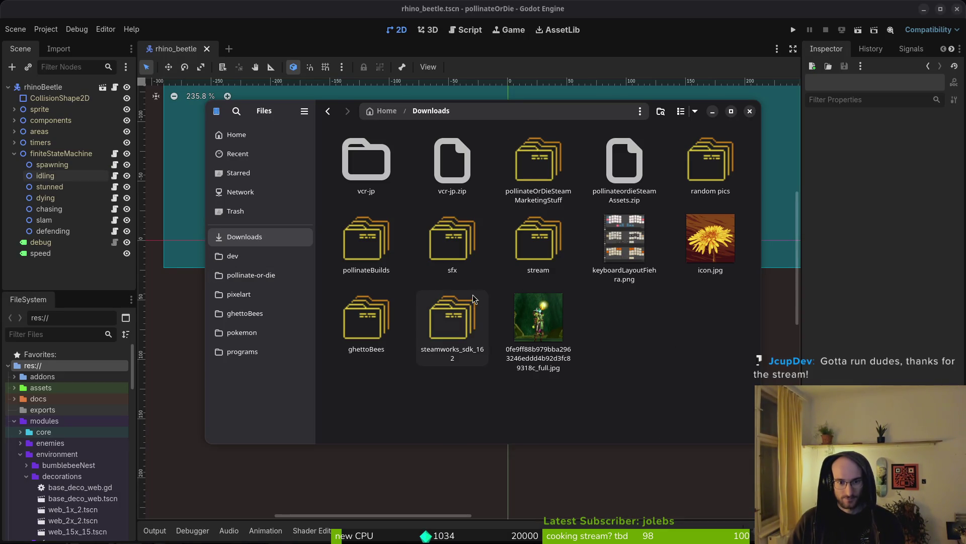
double_click(373, 253)
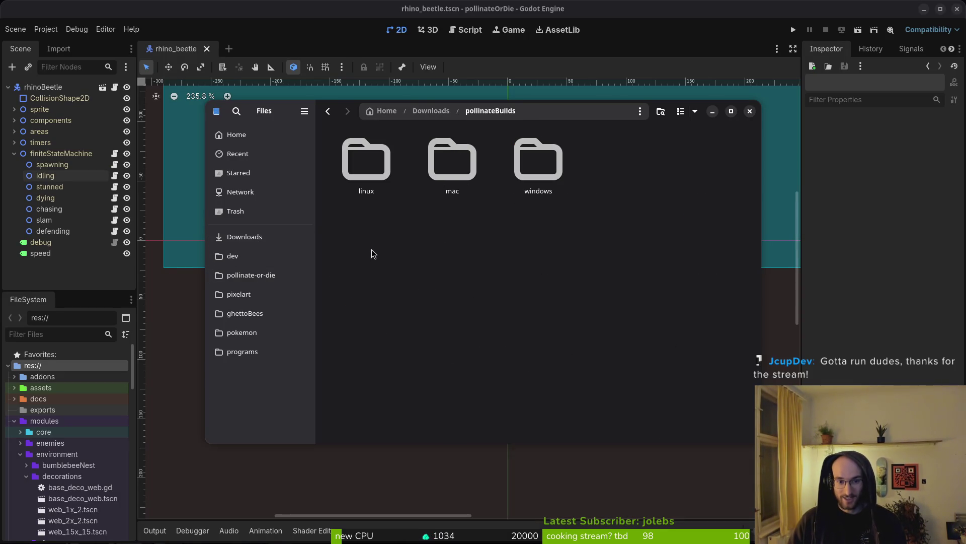
double_click(524, 164)
key(ctrl+v)
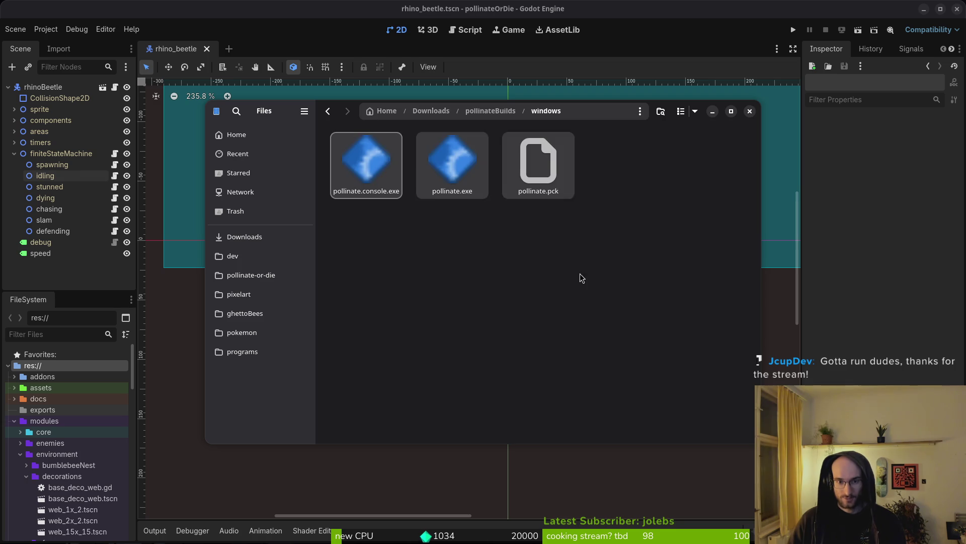
click(749, 111)
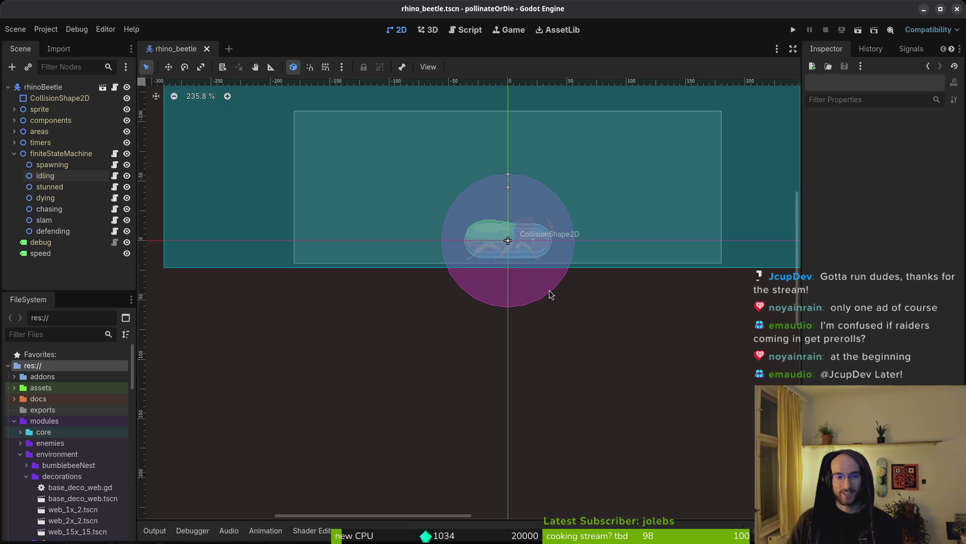
Fold finiteStateMachine's state children in the Scene dock, deselect it, then close Godot
click(21, 158)
click(15, 153)
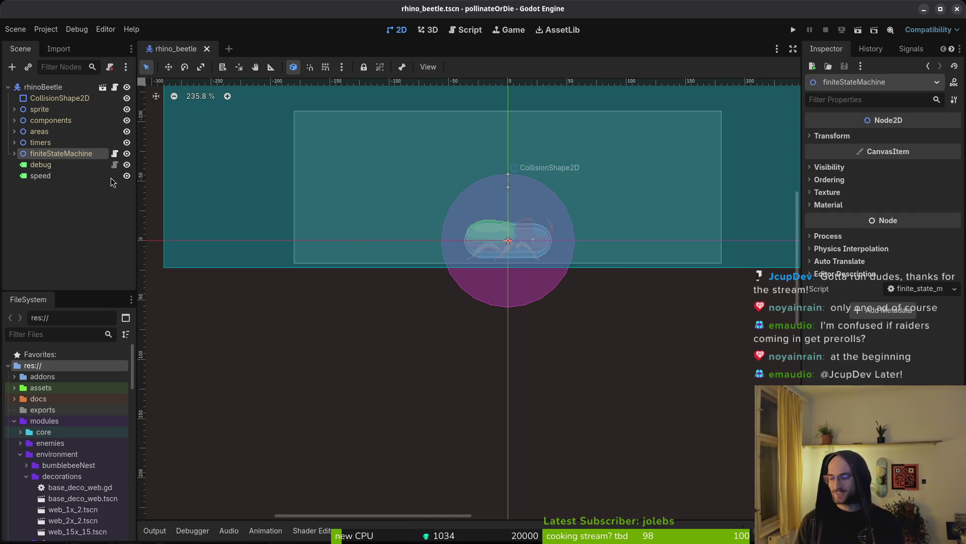
click(83, 196)
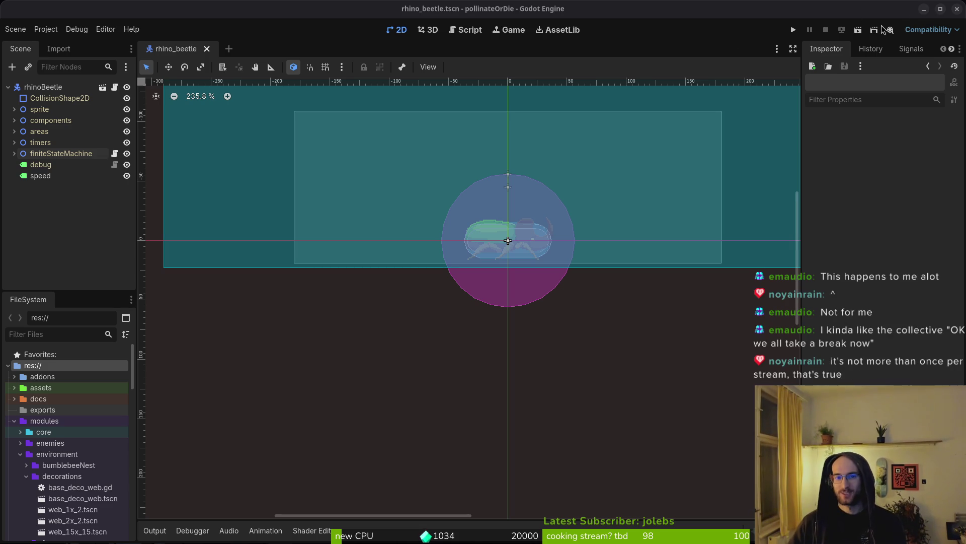
click(957, 9)
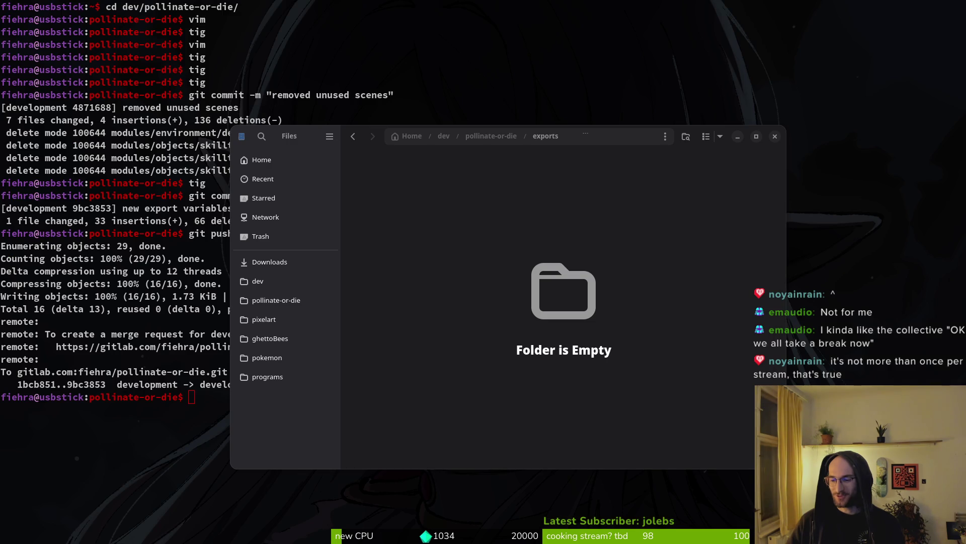
Close the exports window, cancel the half-typed shell command, and bring up the Twitch dashboard
click(776, 136)
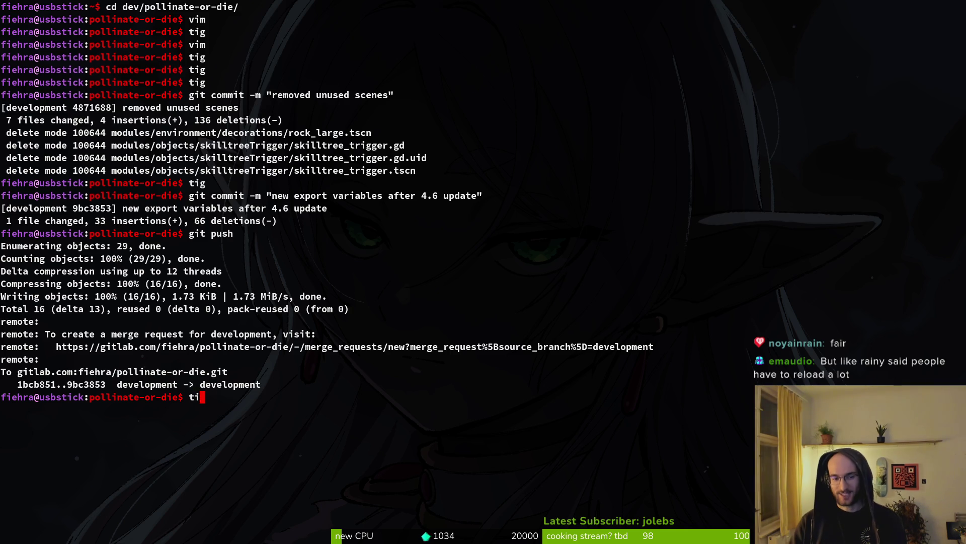
key(ctrl+c)
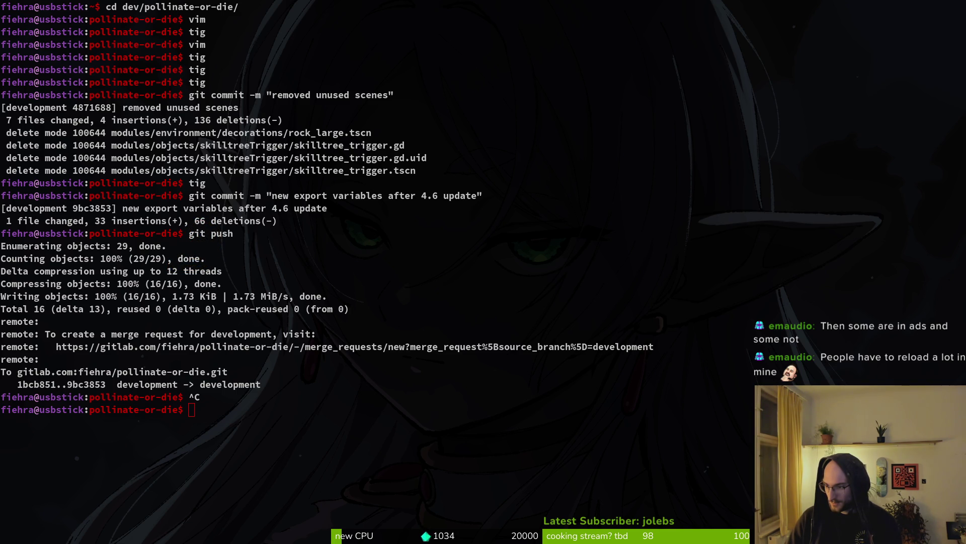
key(alt+Tab)
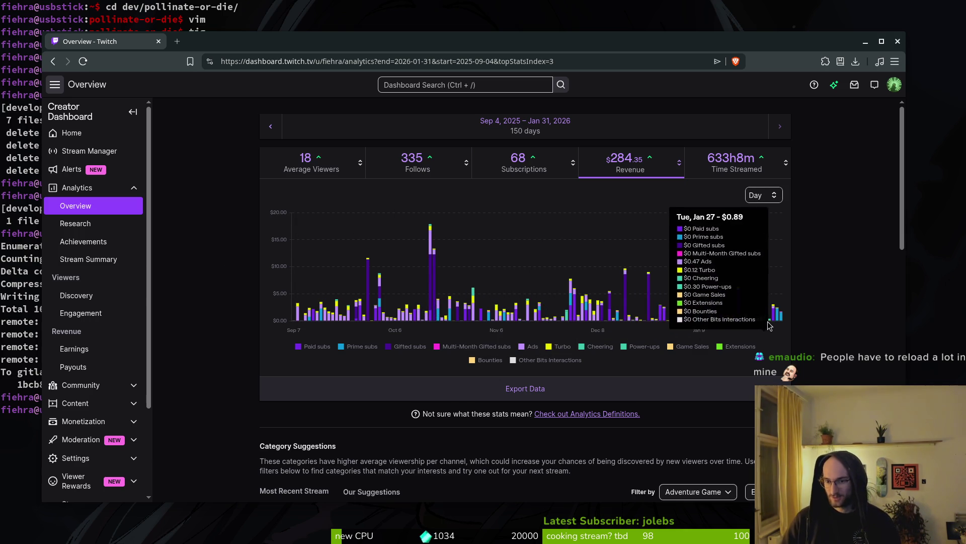
Switch from the Twitch dashboard back to the full-screen terminal
key(alt+Tab)
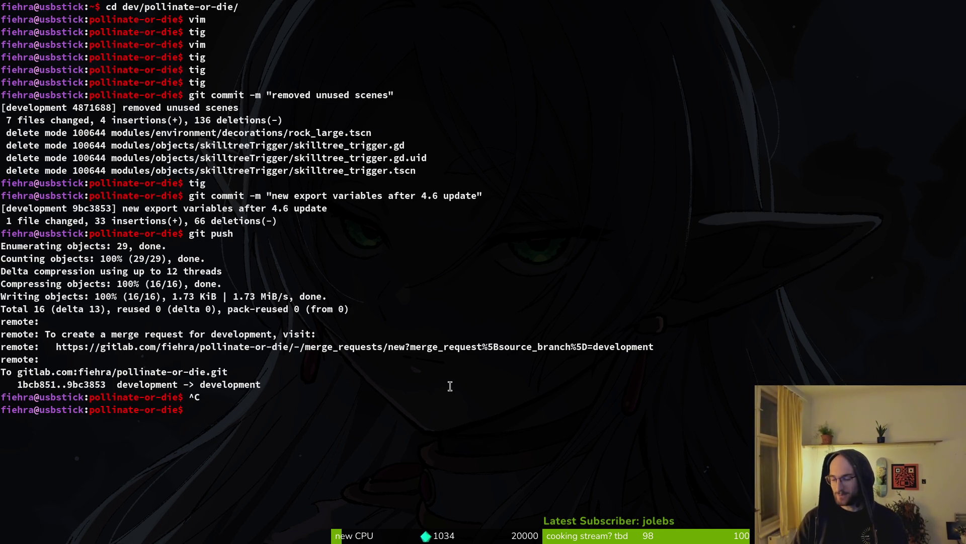
Clear the terminal and launch tig on the repository
text(tig)
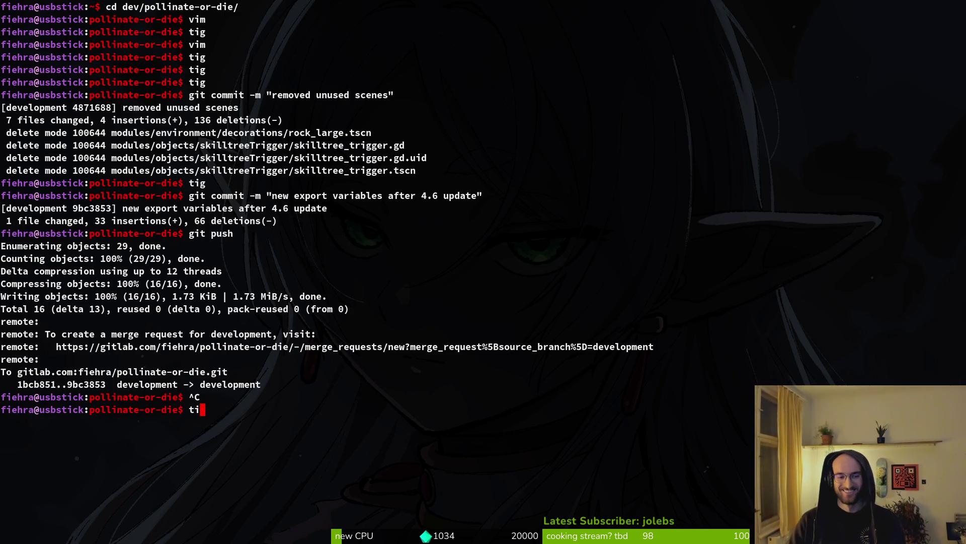
key(BackSpace)
key(BackSpace)
key(BackSpace)
text(clear)
key(Return)
text(tig)
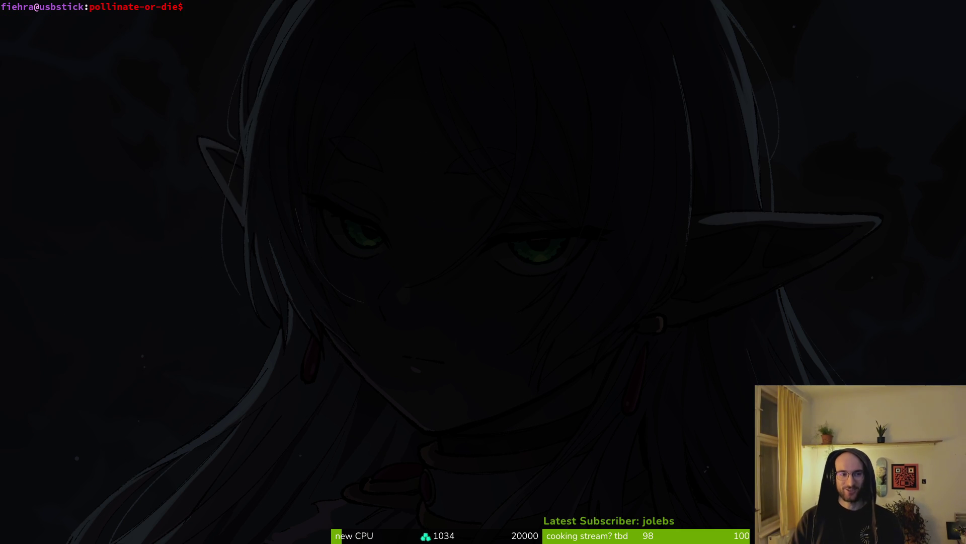
key(Return)
Stage the export_presets.cfg changes in tig's status view and return to the shell
text(sqtig status)
key(Return)
key(u)
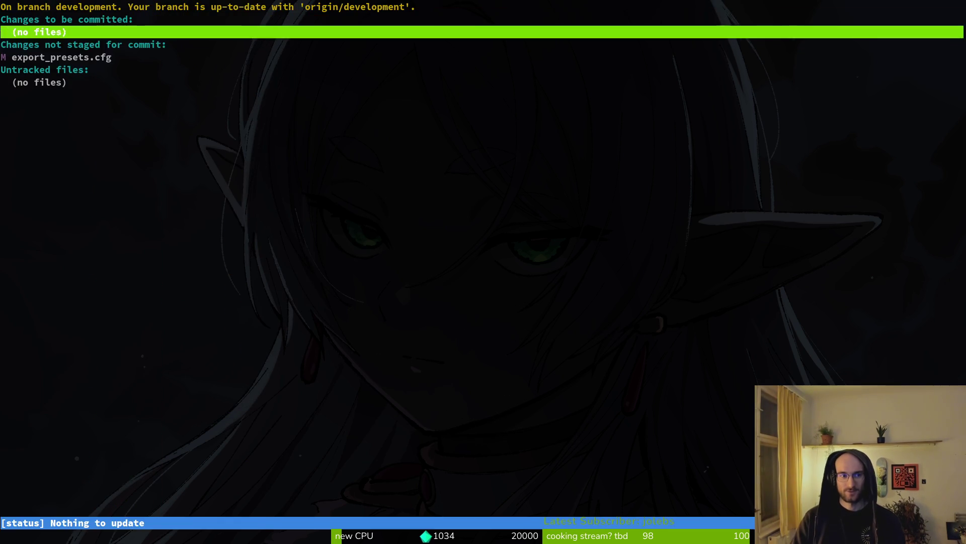
key(Down)
key(Down)
key(Down)
key(Return)
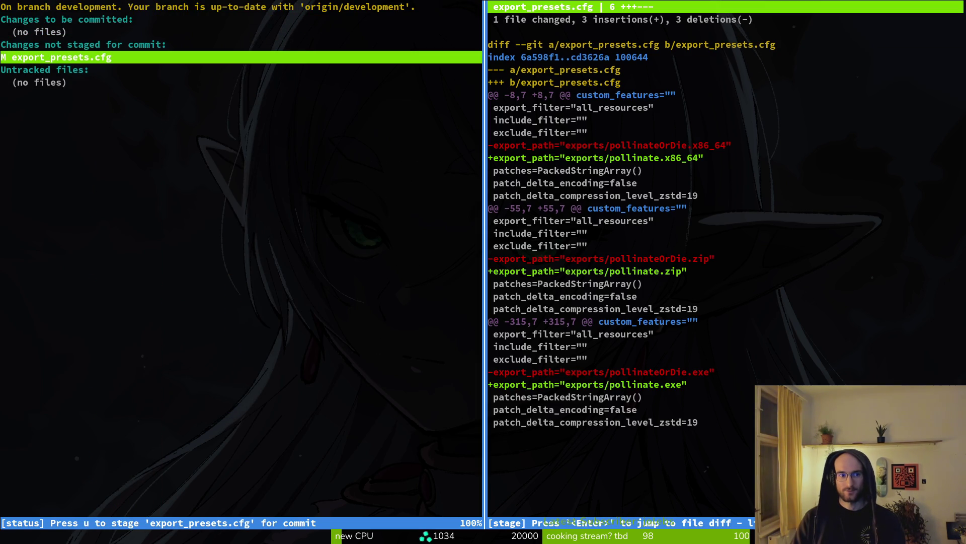
key(u)
key(Return)
Commit as "fixed naming in export variables", push to development, and clear the terminal
text(Qgit commit -m ")
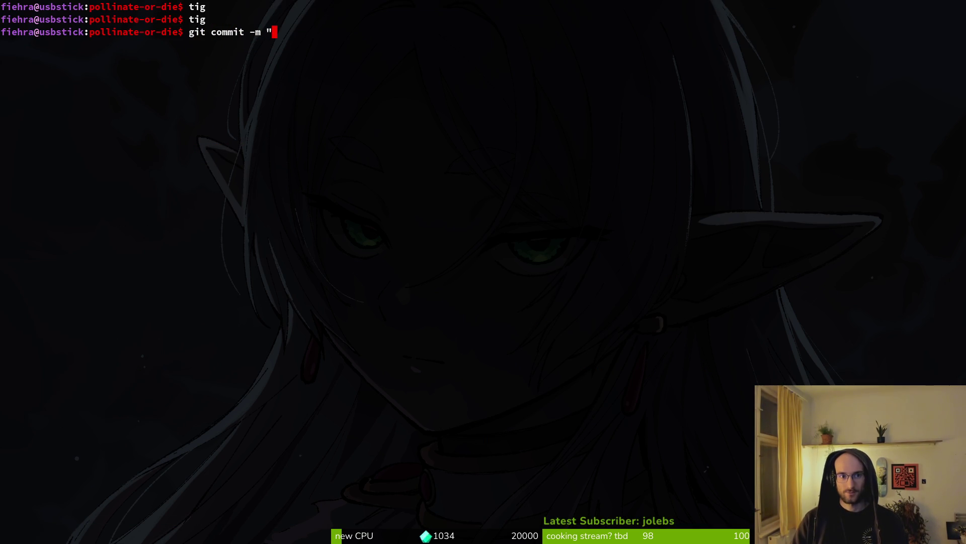
text(fixed)
key(BackSpace)
key(BackSpace)
text(d naming in export variables")
key(Return)
text(git push)
key(Return)
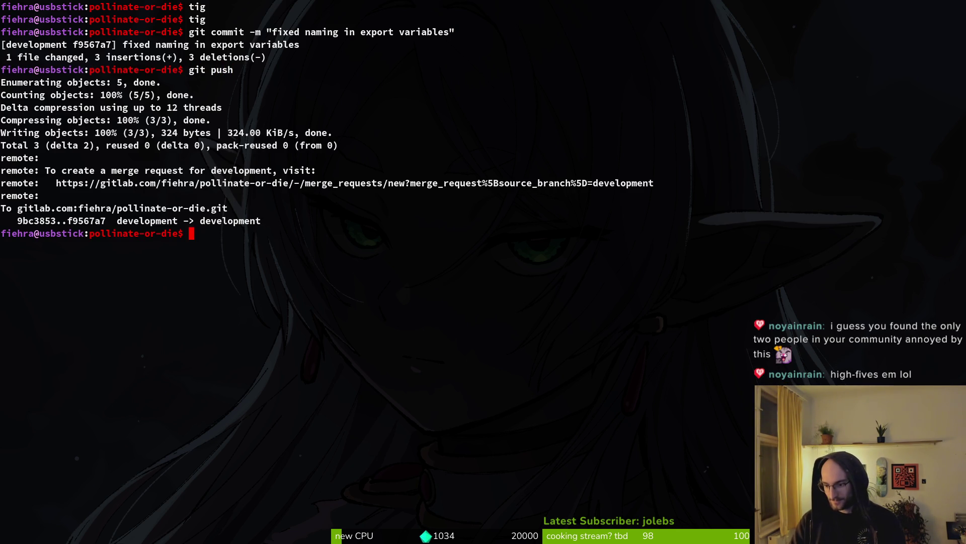
text(clear)
key(Return)
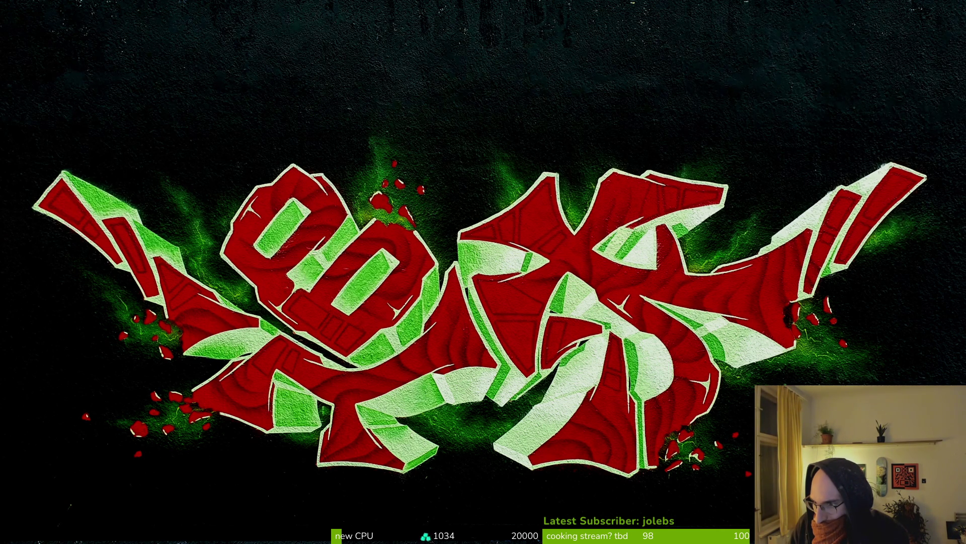
click(616, 97)
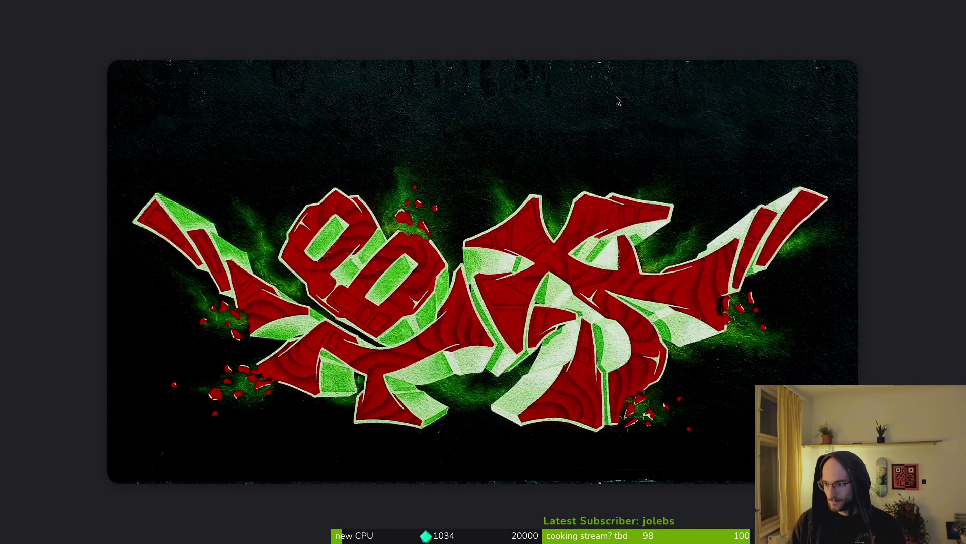
Verify the Pollinate or Die Playtest's installed files in Properties, then launch it with PLAY
key(Escape)
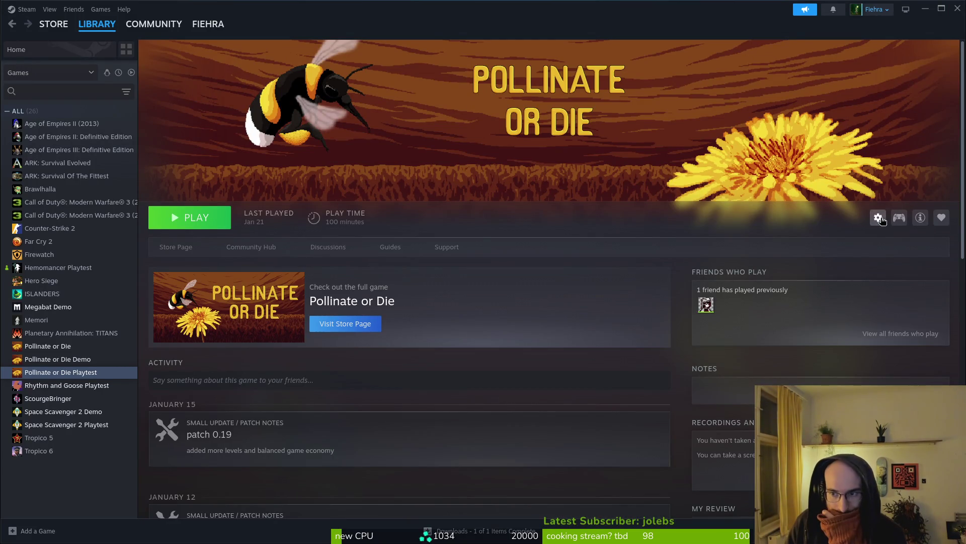
click(878, 218)
click(901, 292)
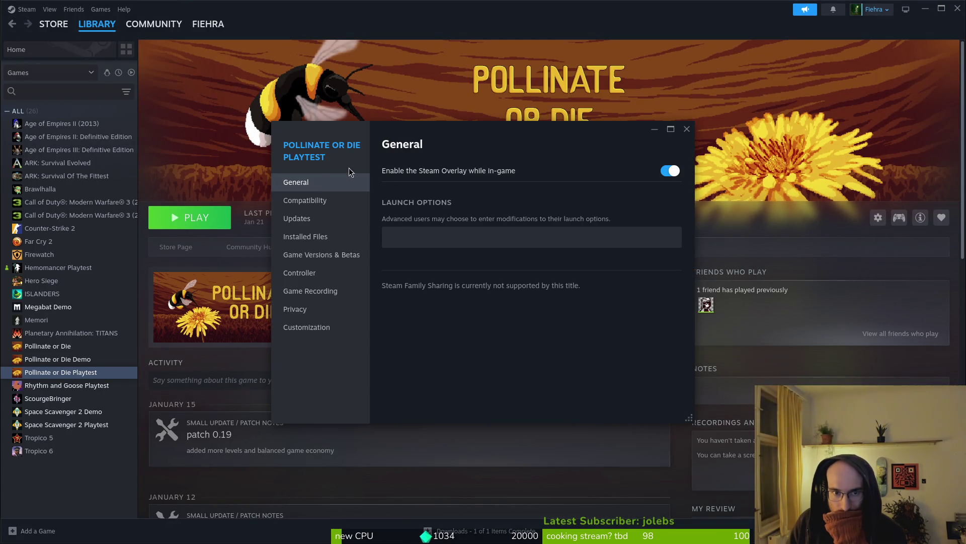
click(305, 237)
click(644, 237)
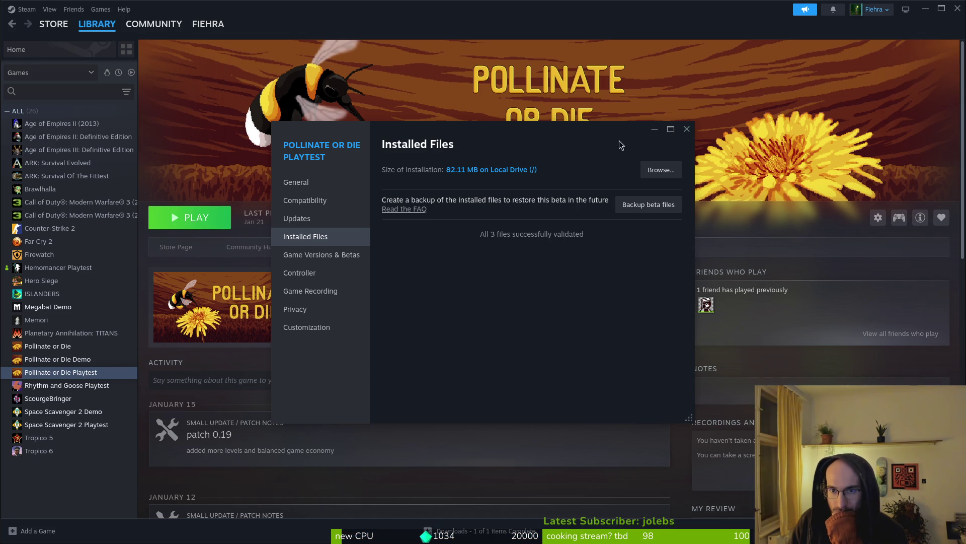
click(687, 129)
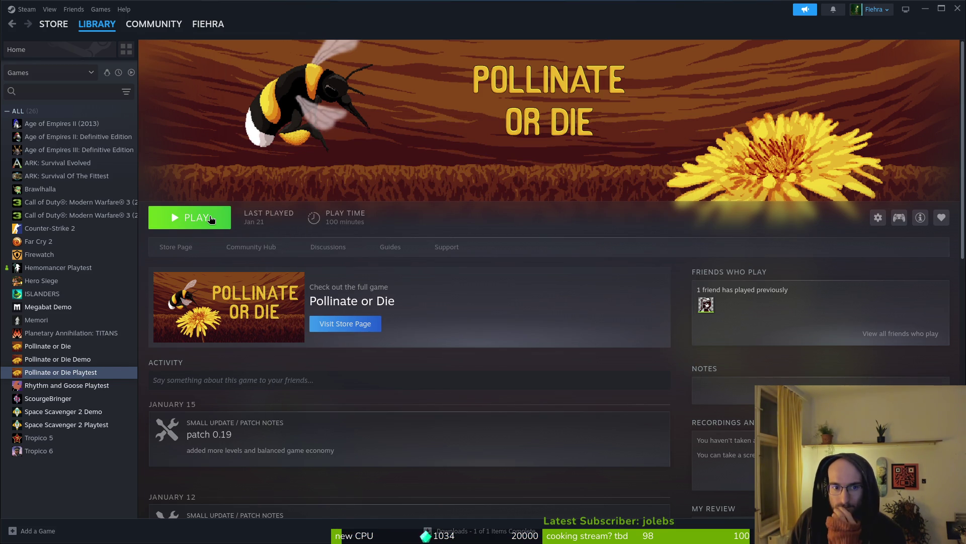
click(211, 218)
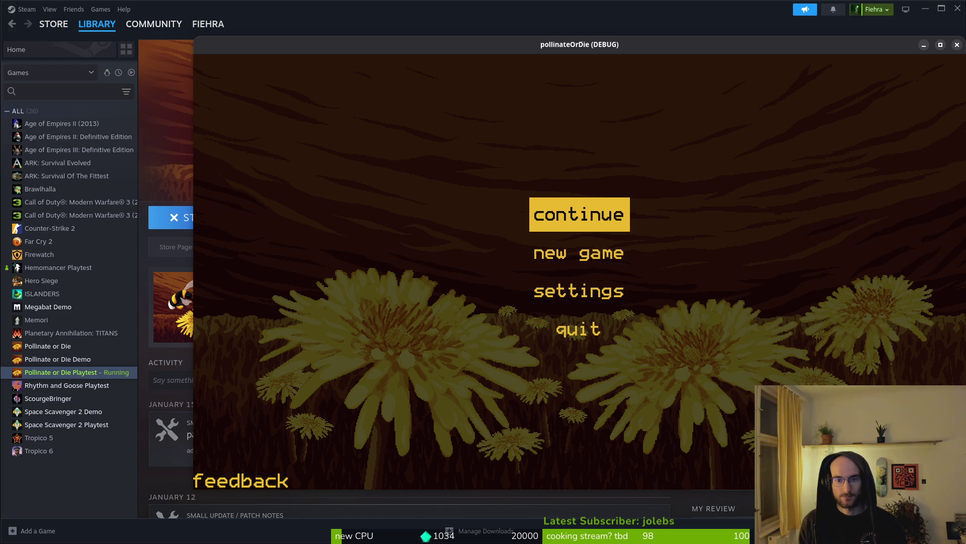
Move the game window left, quit to the main menu, and start a new game
key(Return)
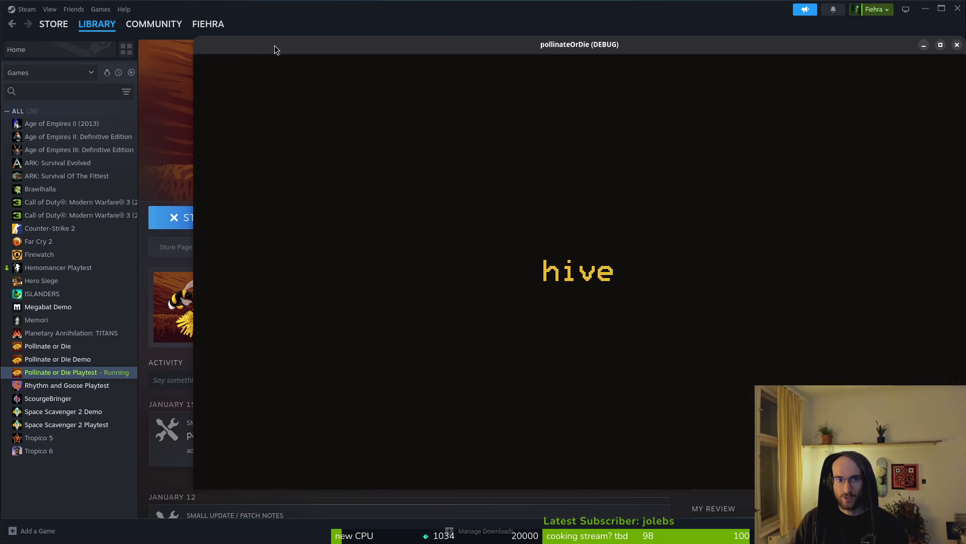
drag(276, 44, 153, 48)
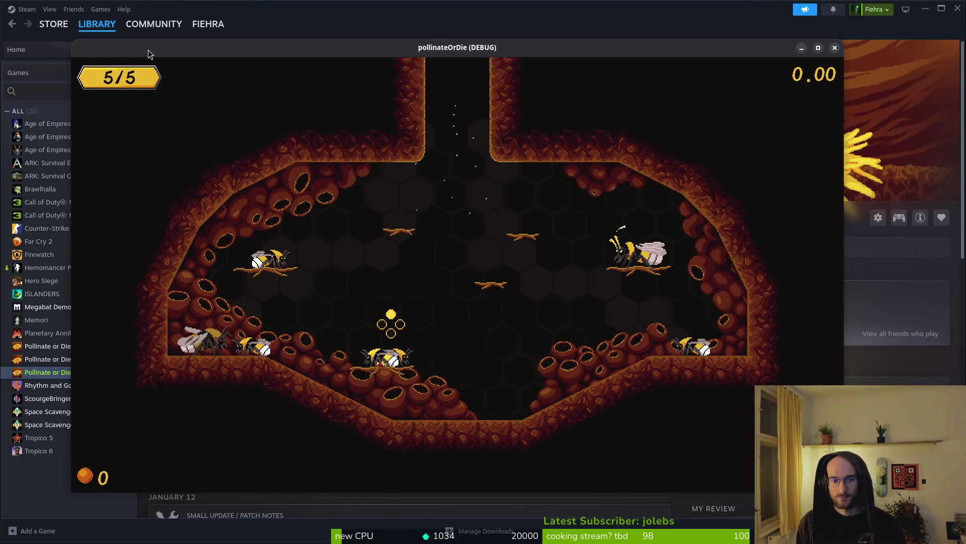
key(Escape)
key(Down)
key(Down)
key(Return)
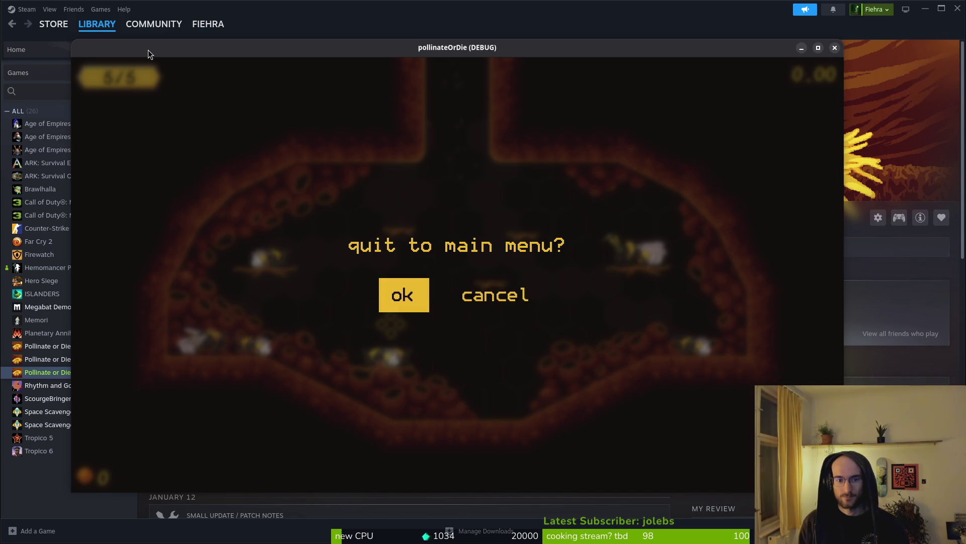
key(Return)
key(Down)
key(Return)
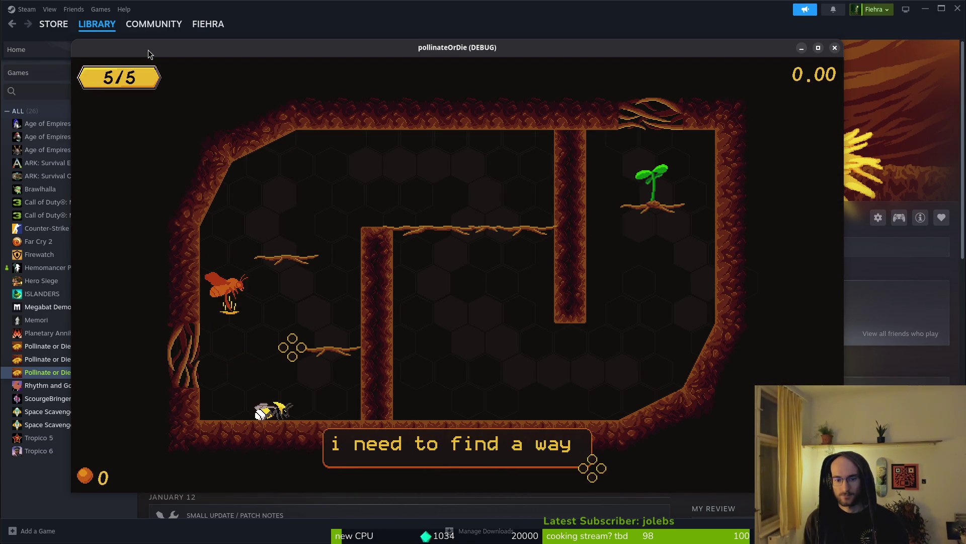
Fly the bee through the opening cave rooms, slashing the orange bug, out the top exit
key(Right)
key(Up)
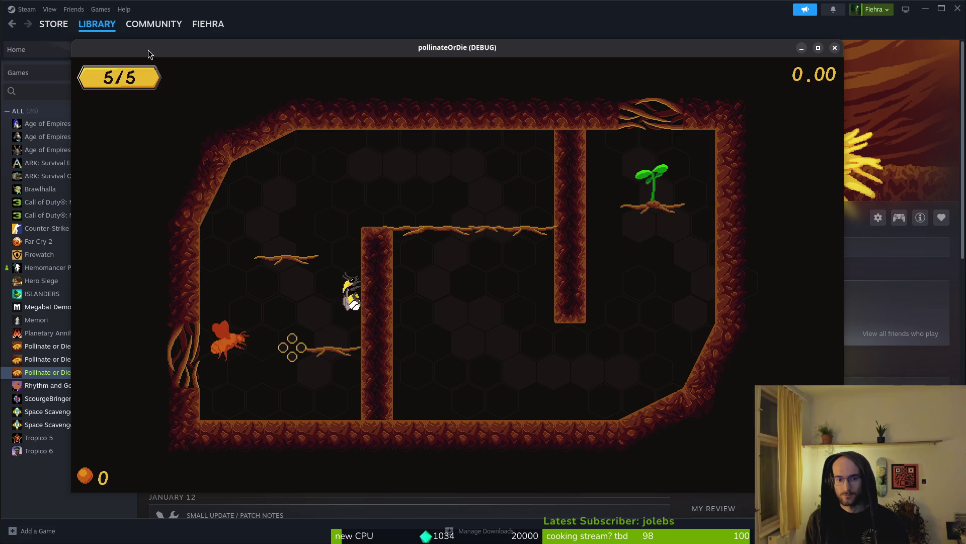
key(Right)
key(Right)
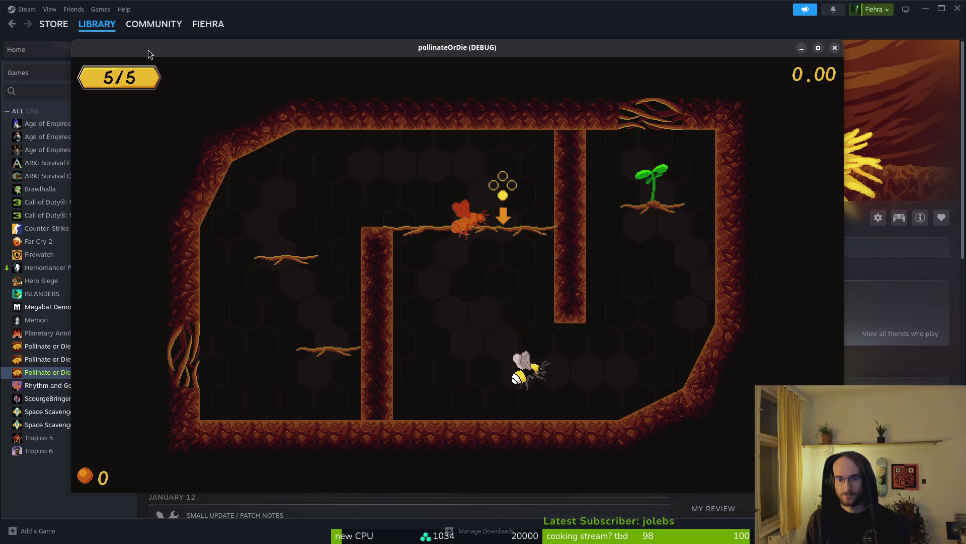
key(Up)
key(Up)
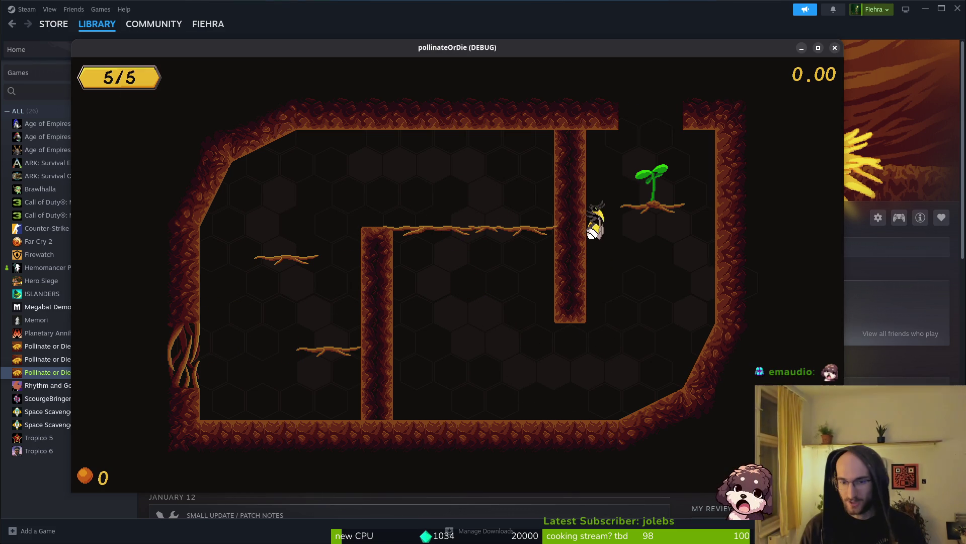
key(Up)
key(Right)
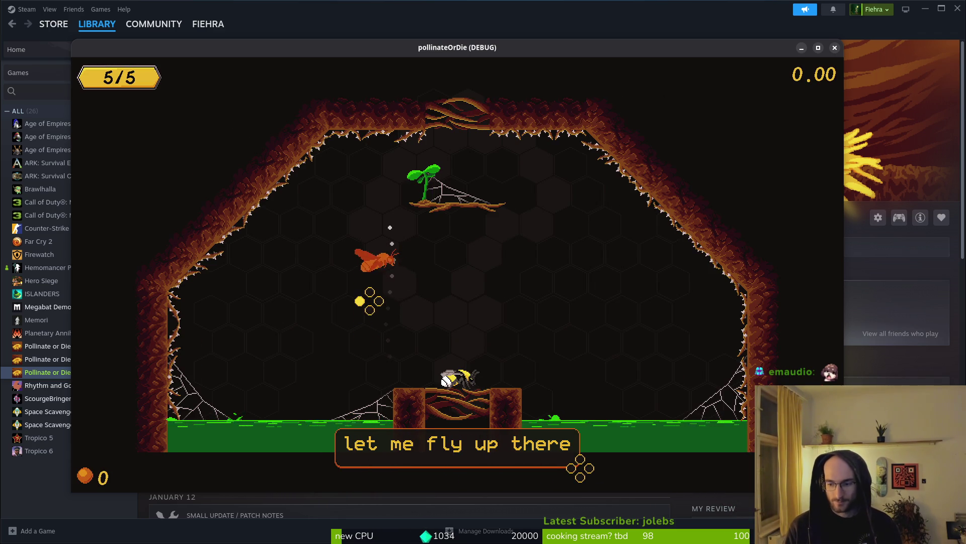
key(Up)
key(x)
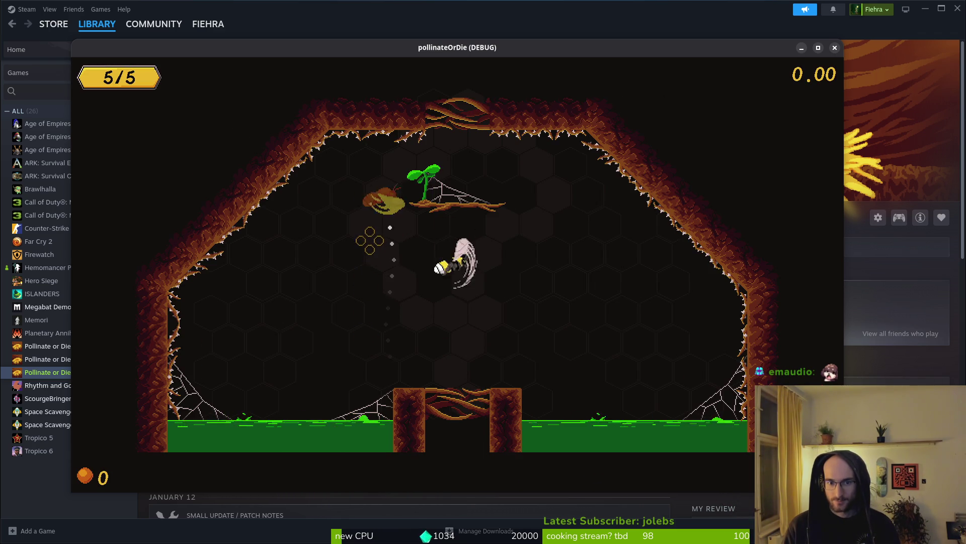
key(x)
key(Up)
key(x)
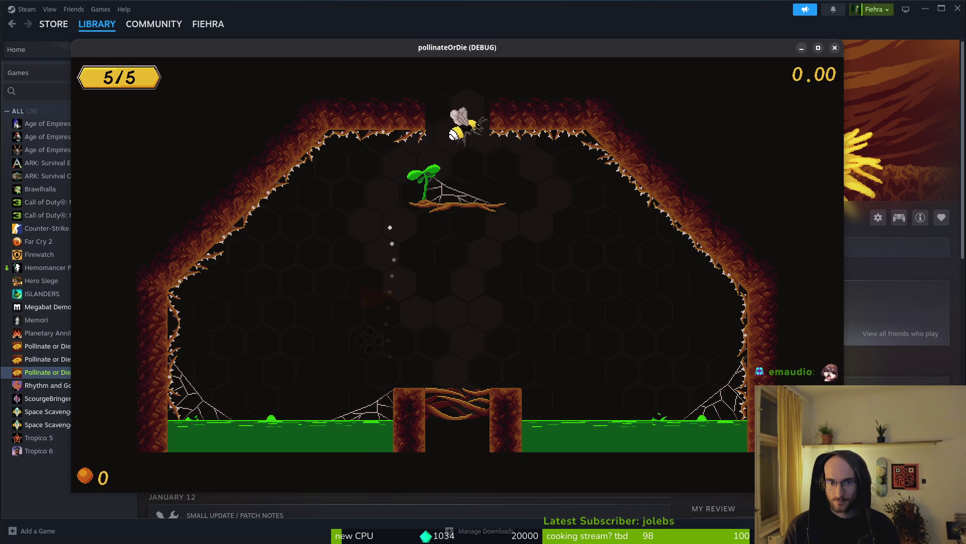
key(Up)
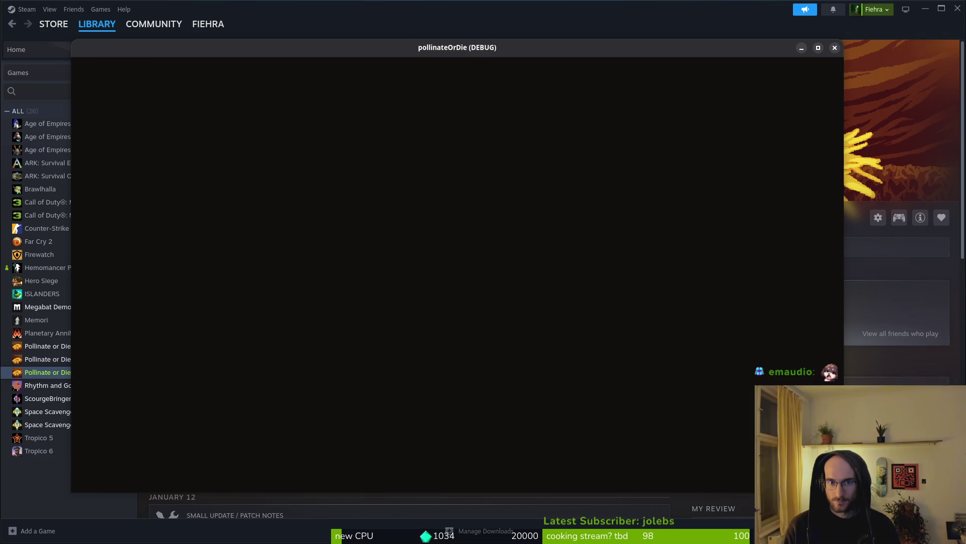
Slash the spider and the small spawning enemies around the ledges
key(Right)
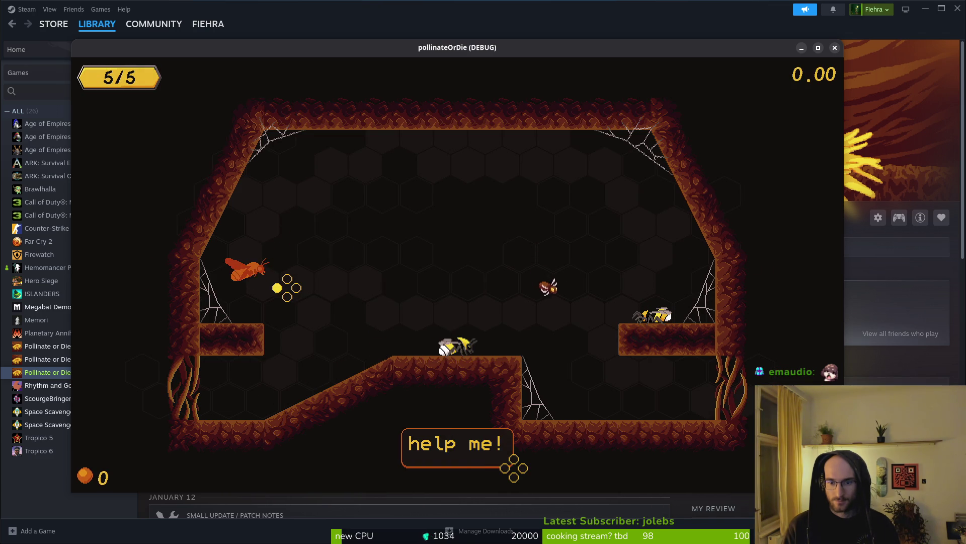
key(x)
key(Left)
key(x)
key(Up)
key(x)
key(Left)
key(Left)
key(Up)
key(x)
key(Right)
Walk down to the lower floor, dismiss the trapped bee's plea, and strike the next enemy
key(Right)
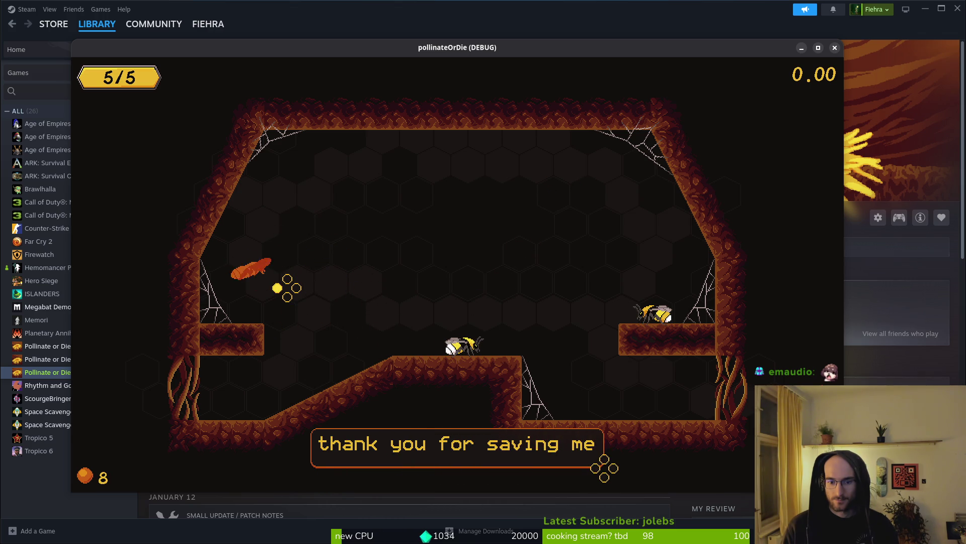
key(Right)
key(Right)
key(Right)
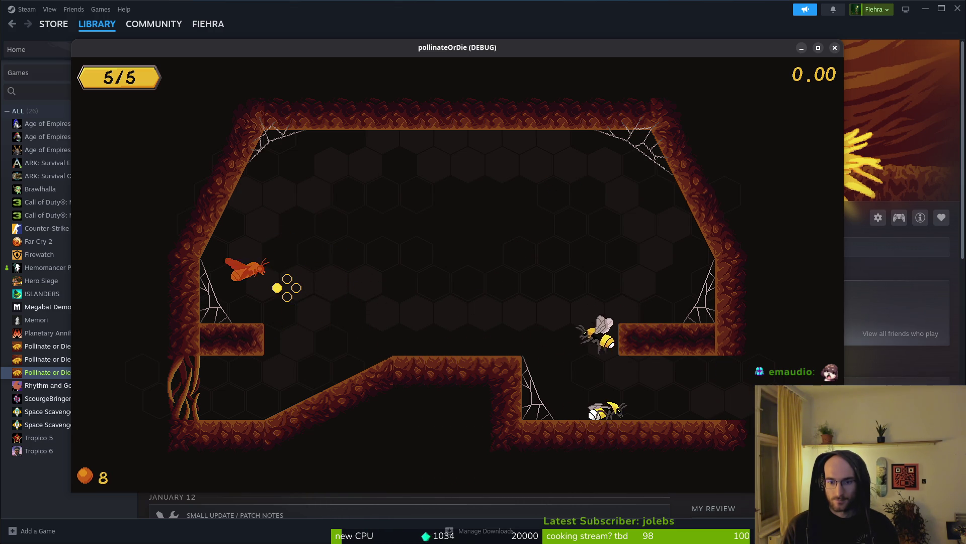
key(Right)
key(Right)
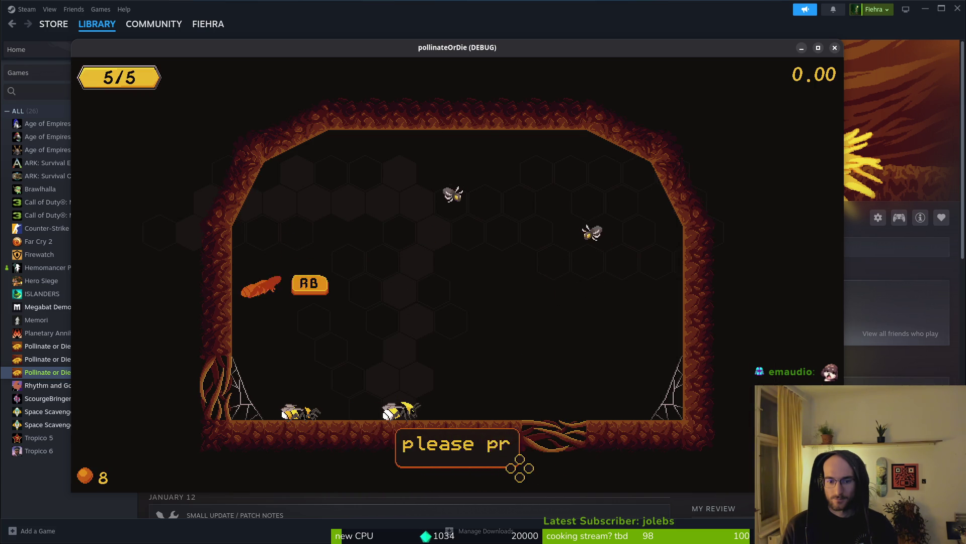
key(space)
key(Up)
key(Up)
key(Right)
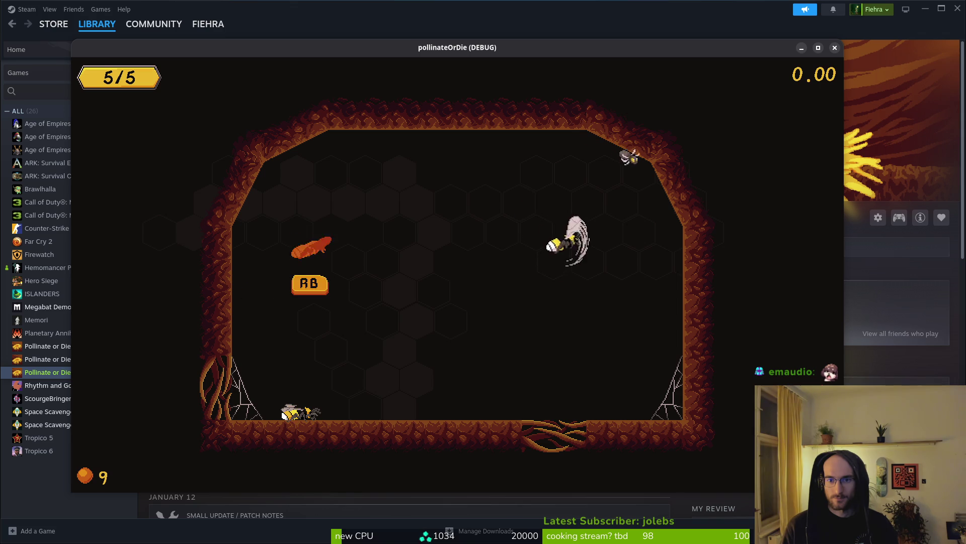